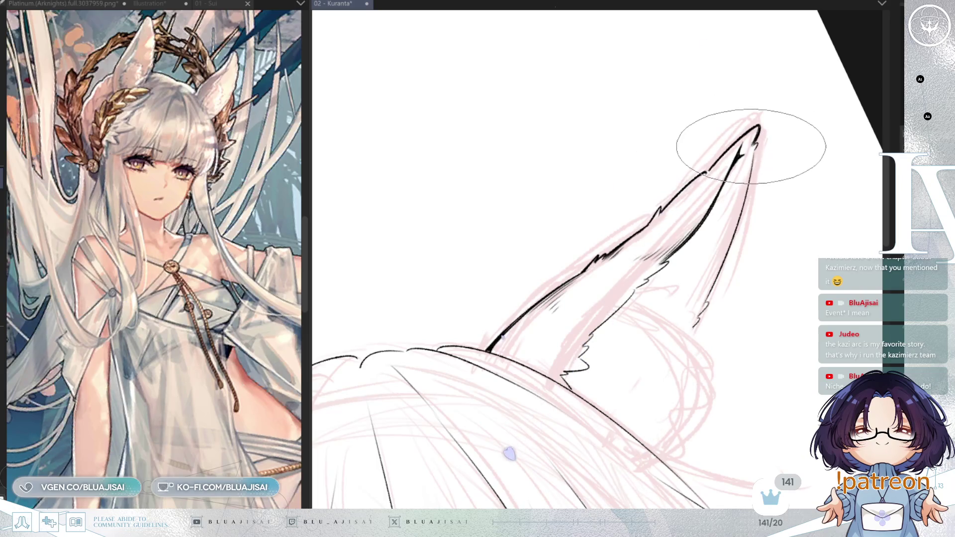
- Ink the second fox ear's outline with fluffy fur tufts, rotating the canvas to suit each stroke
mouse_move(751, 170)
left_mouse_down()
mouse_move(575, 79)
mouse_move(469, 126)
left_mouse_up()
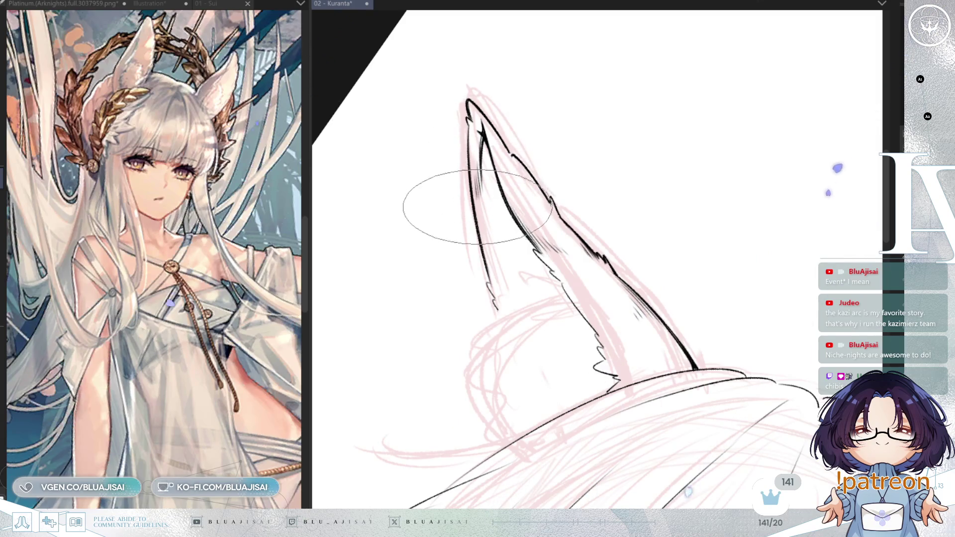
scroll(467, 110, "down", 3)
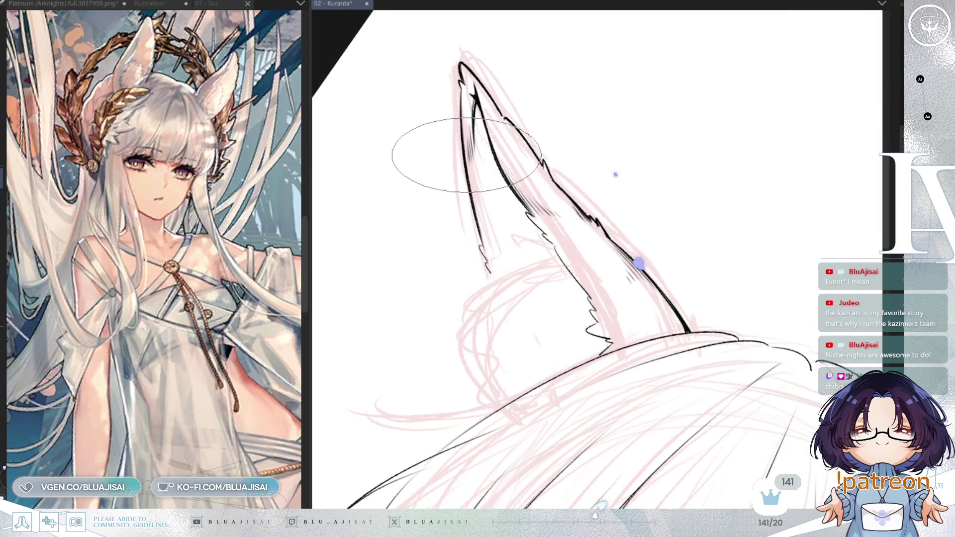
key("^")
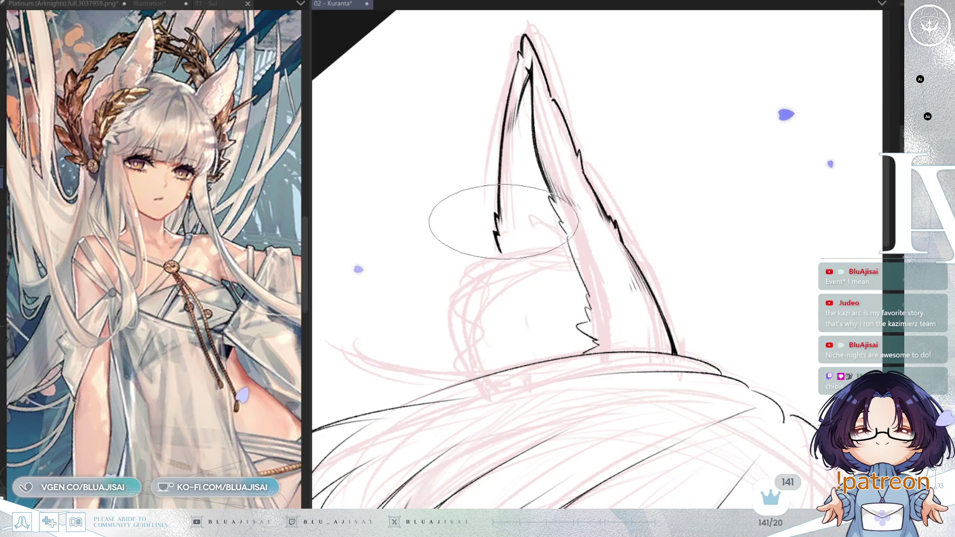
key("End")
key("End")
key("End")
key("End")
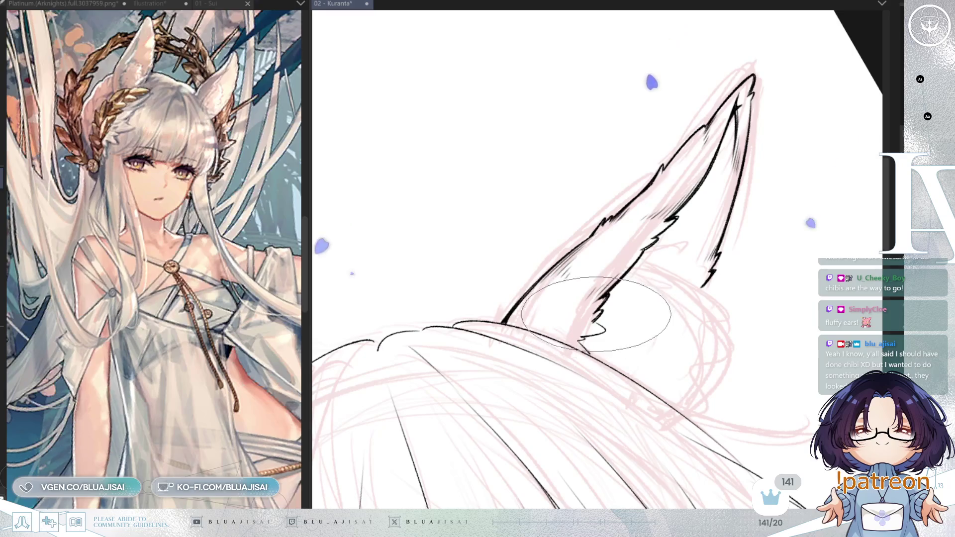
key("minus")
key("minus")
key("minus")
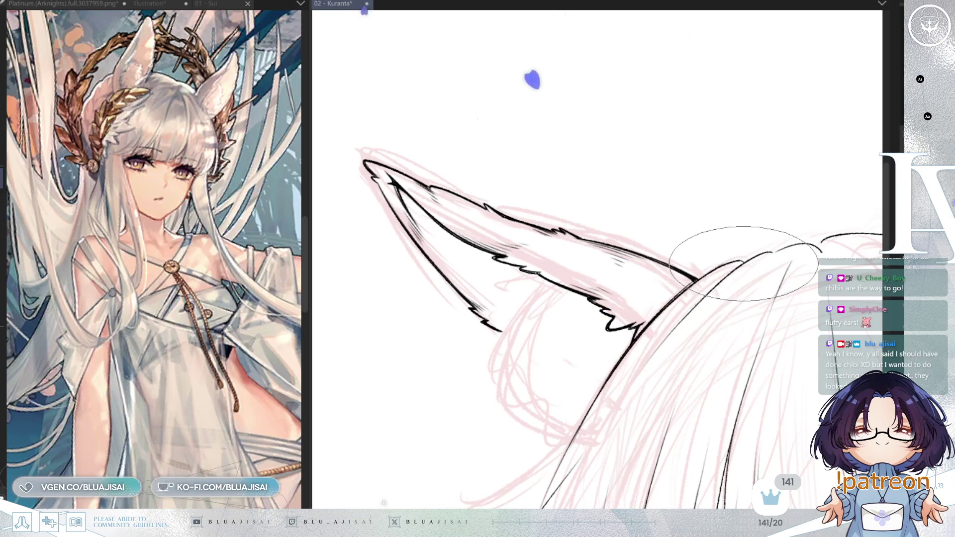
- Reframe the view on the ear and face, then ink the bold left hair contour below the ear
mouse_move(743, 262)
left_mouse_down()
mouse_move(632, 213)
mouse_move(612, 251)
left_mouse_up()
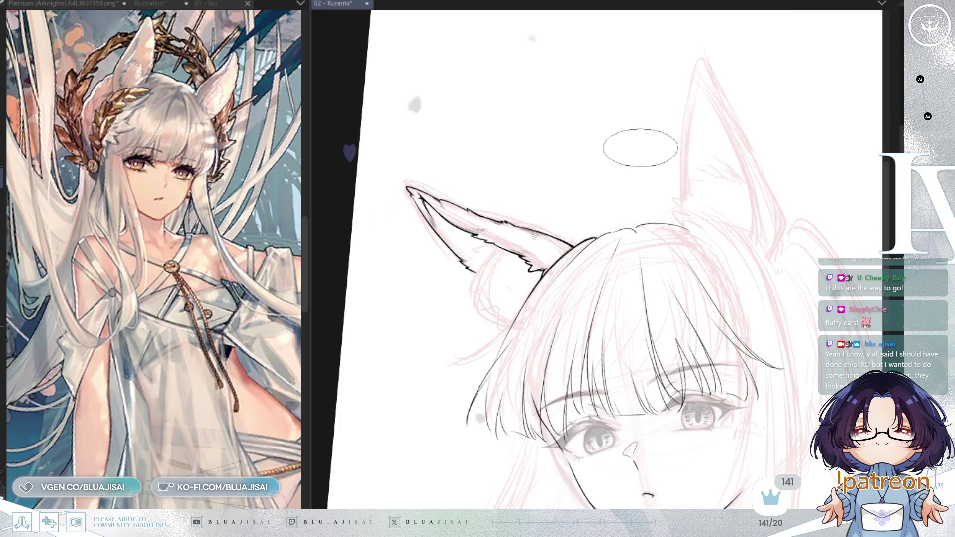
left_click_drag(582, 254, 619, 144)
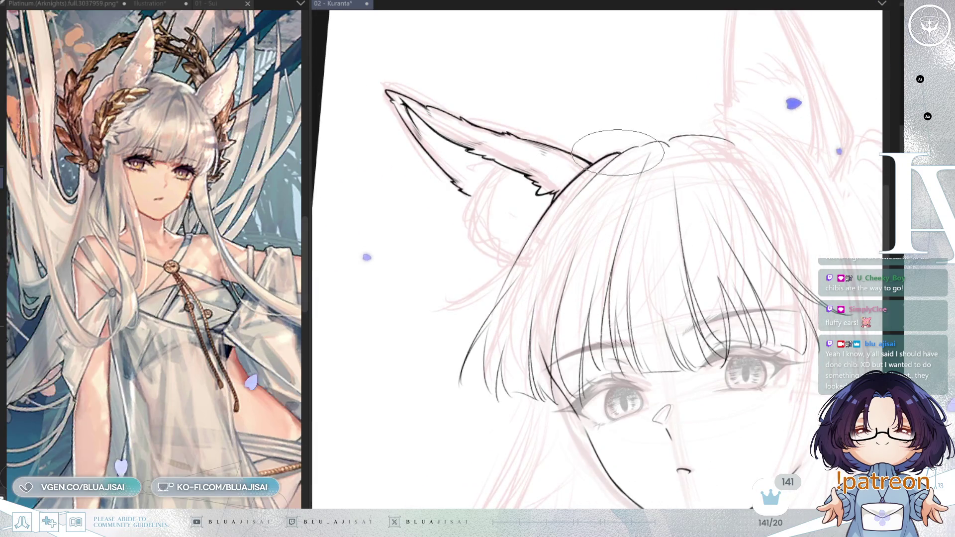
scroll(544, 227, "up", 1)
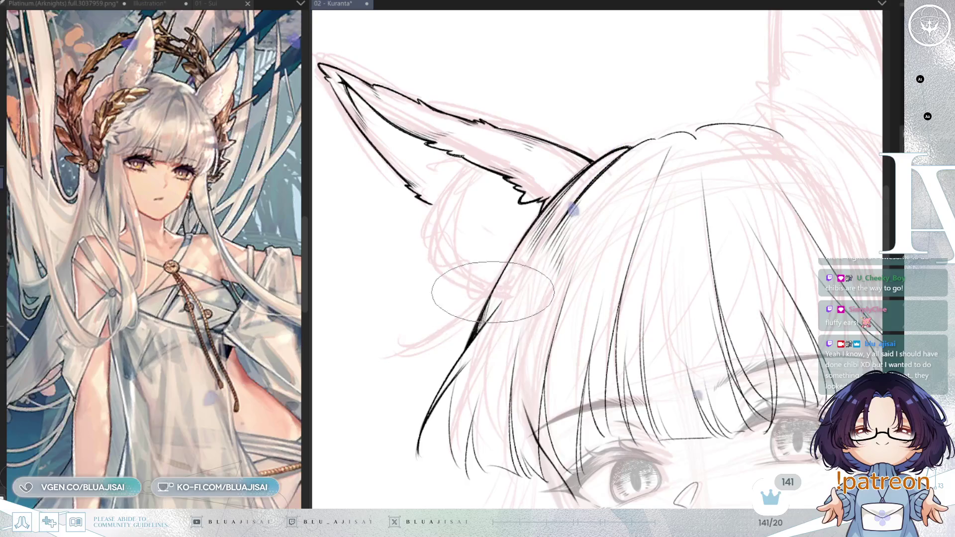
- Add fine black strands along the left side hair and bangs, leveling the face in view
left_click_drag(588, 291, 607, 221)
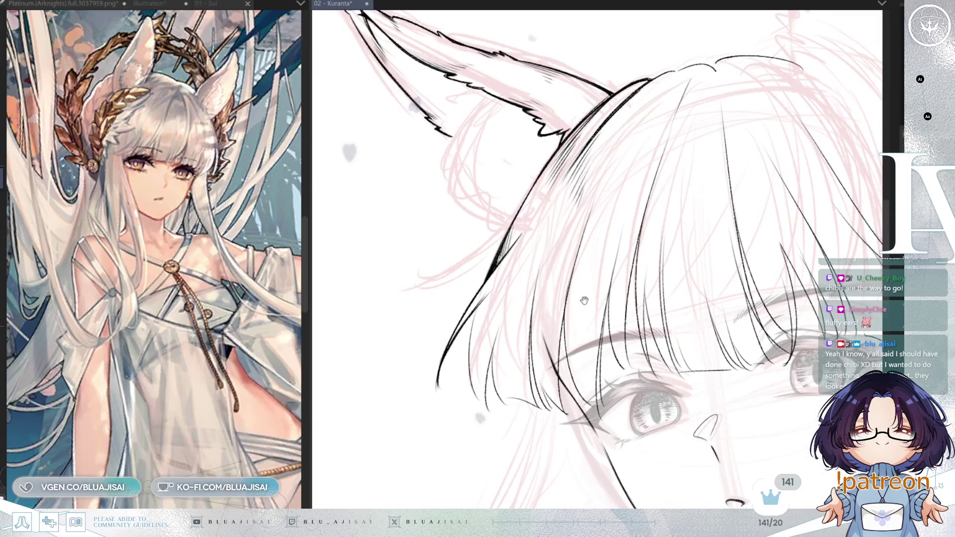
left_click_drag(583, 301, 562, 337)
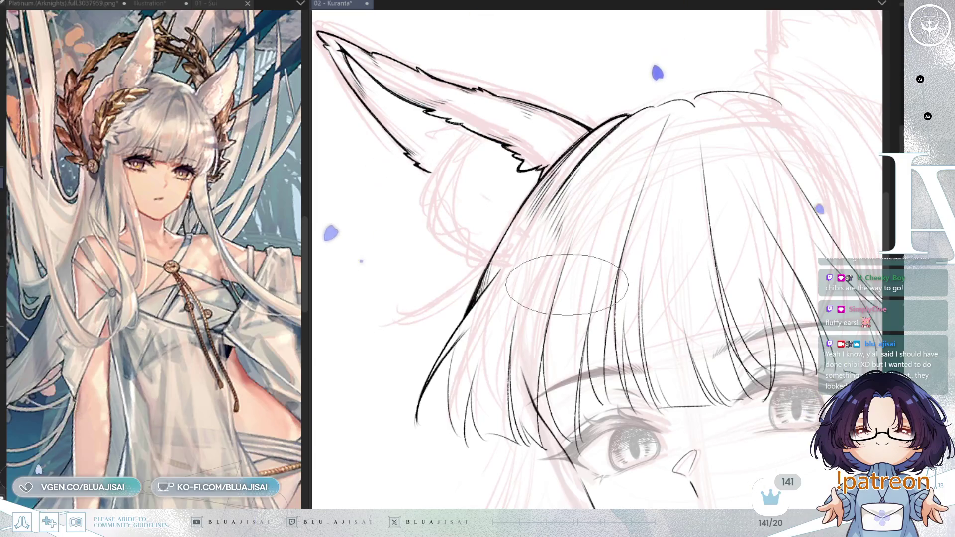
left_click_drag(586, 310, 587, 299)
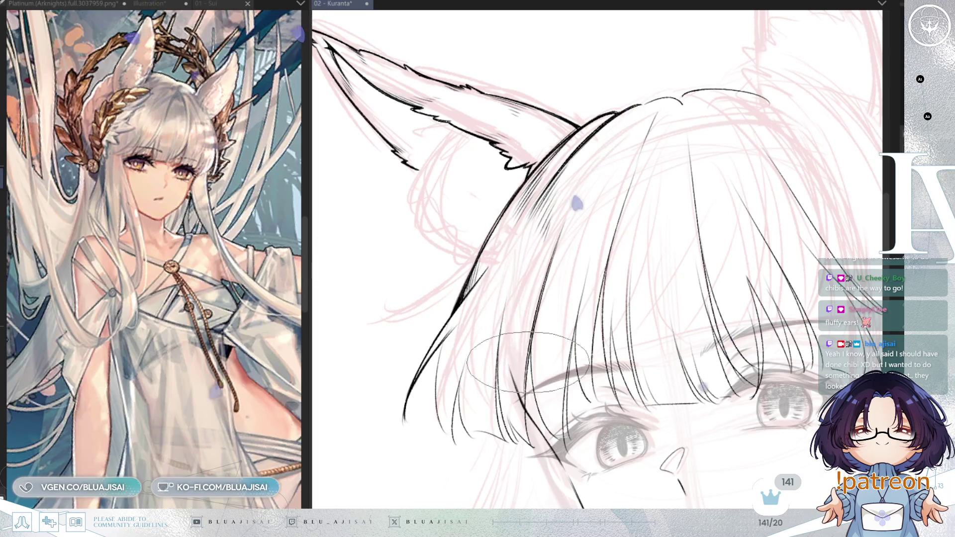
mouse_move(523, 409)
left_mouse_down()
mouse_move(520, 291)
mouse_move(620, 169)
mouse_move(609, 148)
left_mouse_up()
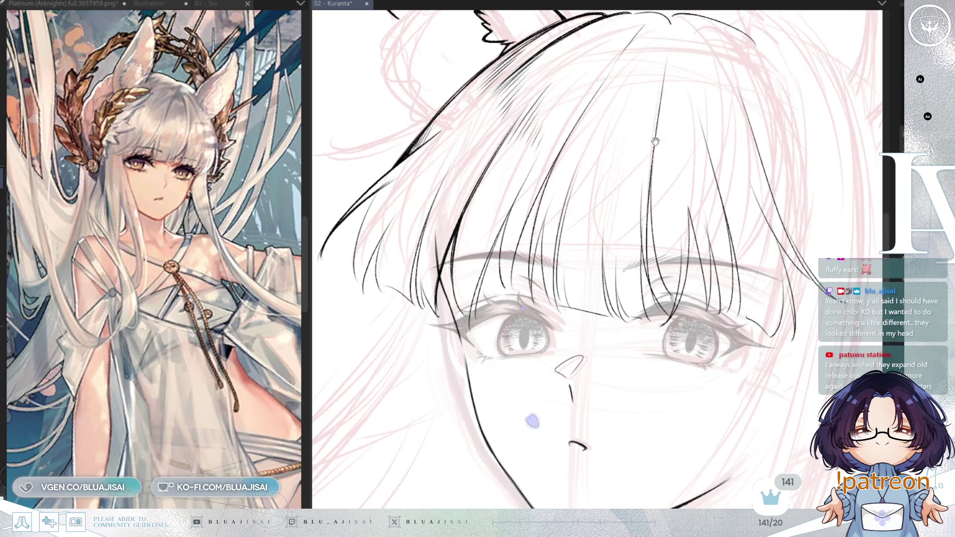
- Fill the blunt bangs with dense fine tapered strands and outline the crown up to the fox ear
key("Delete")
key("Delete")
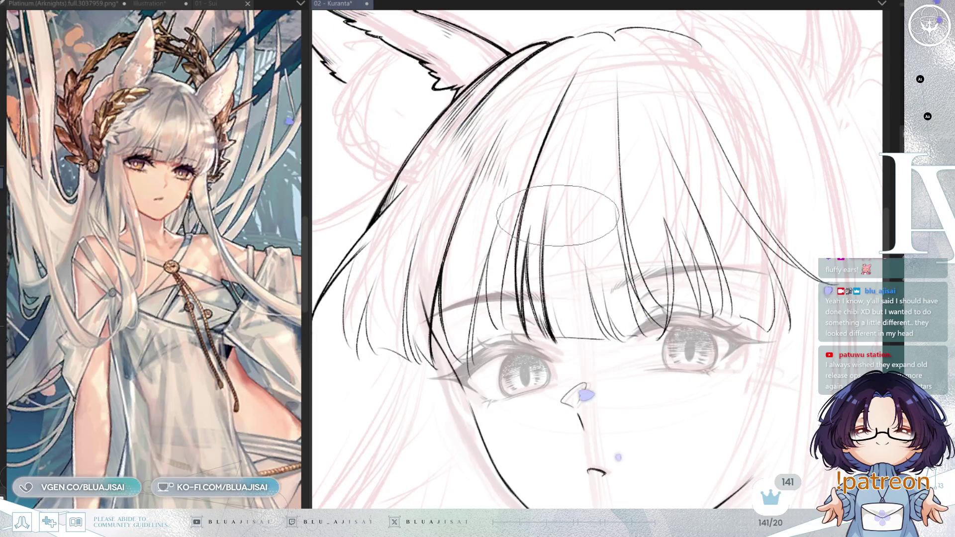
scroll(592, 204, "down", 1)
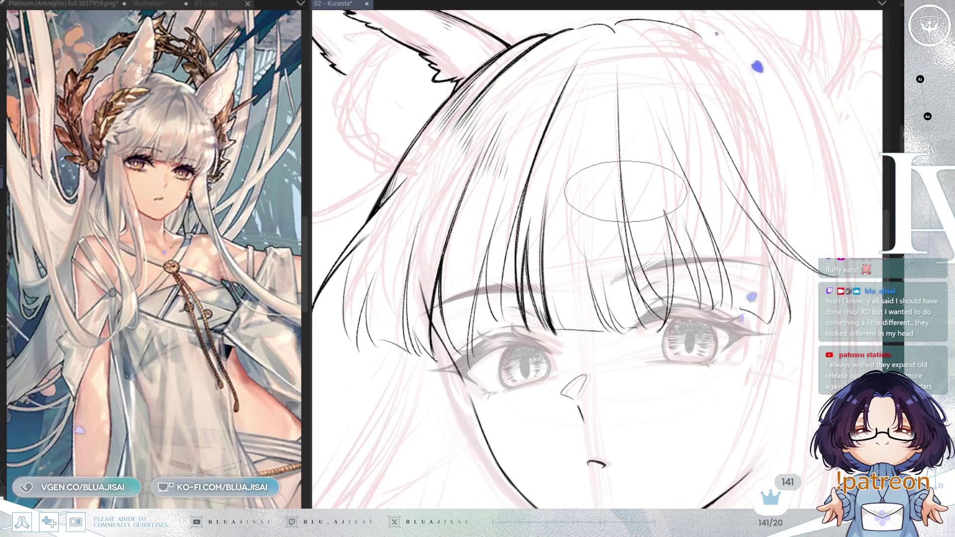
scroll(632, 189, "up", 1)
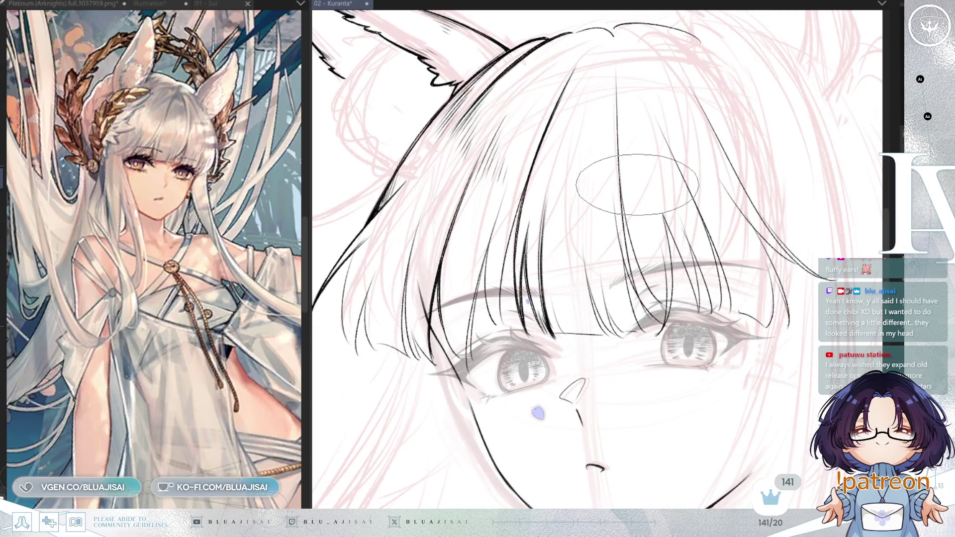
scroll(631, 191, "up", 1)
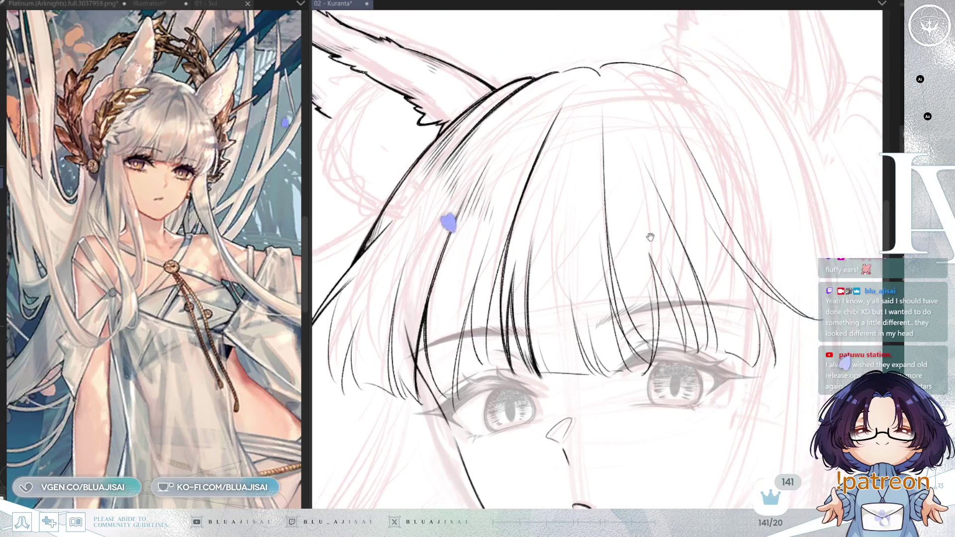
scroll(641, 208, "down", 1)
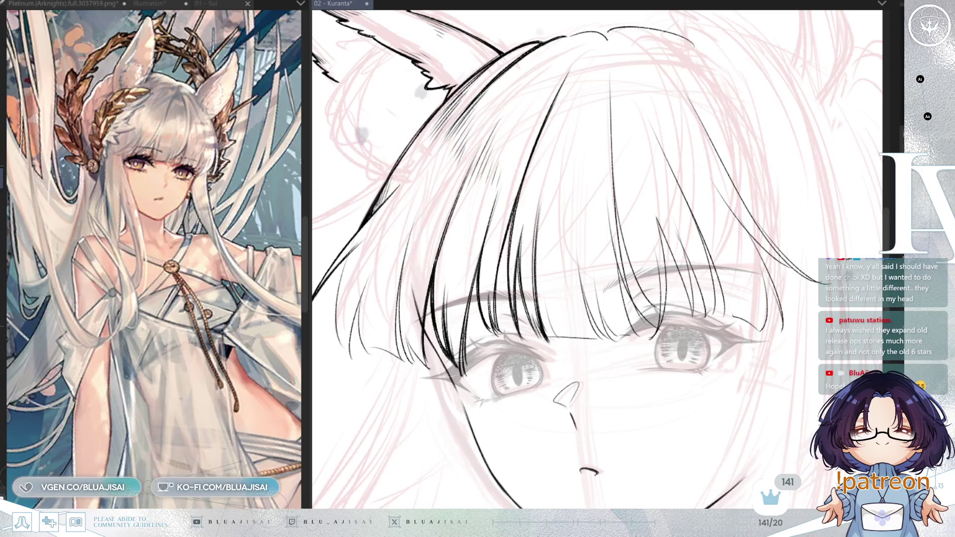
left_click_drag(352, 247, 477, 187)
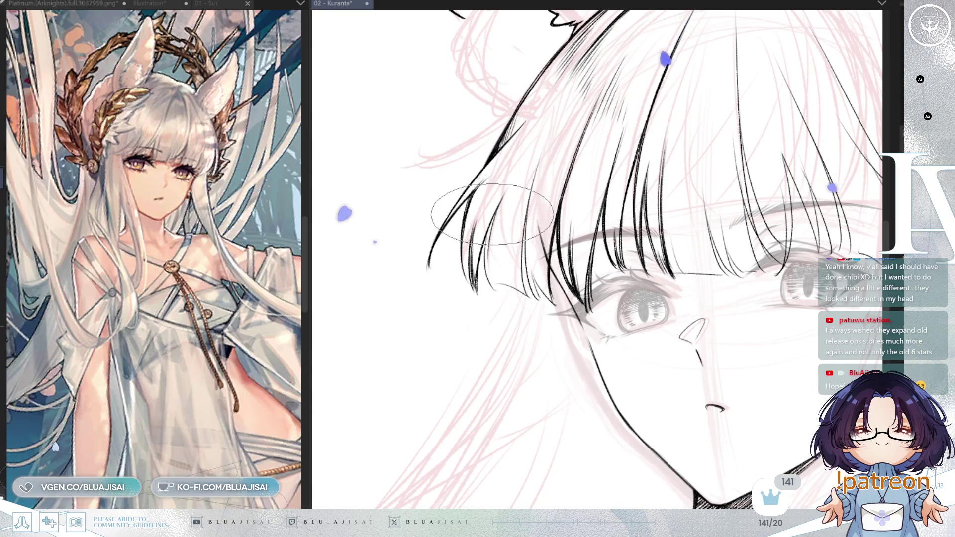
left_click_drag(493, 213, 487, 216)
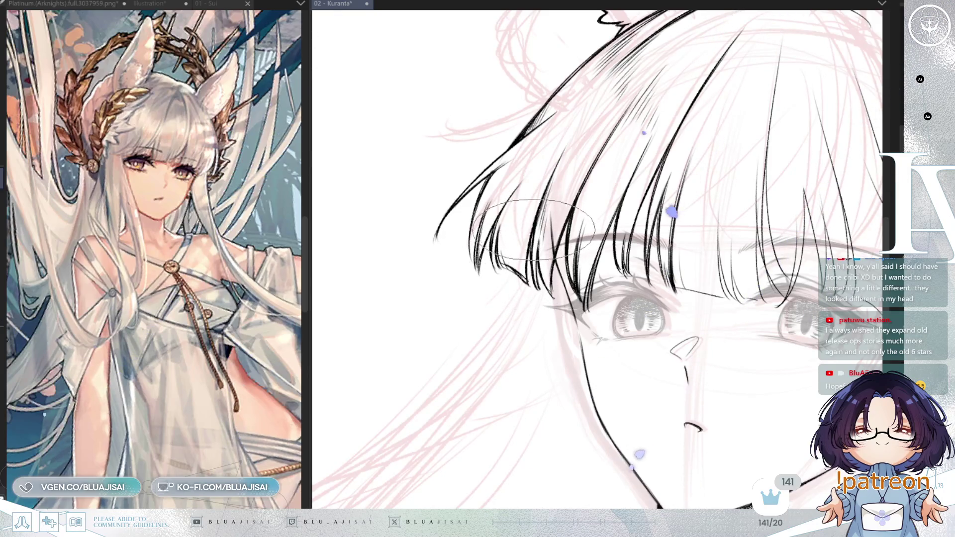
left_click_drag(768, 99, 659, 184)
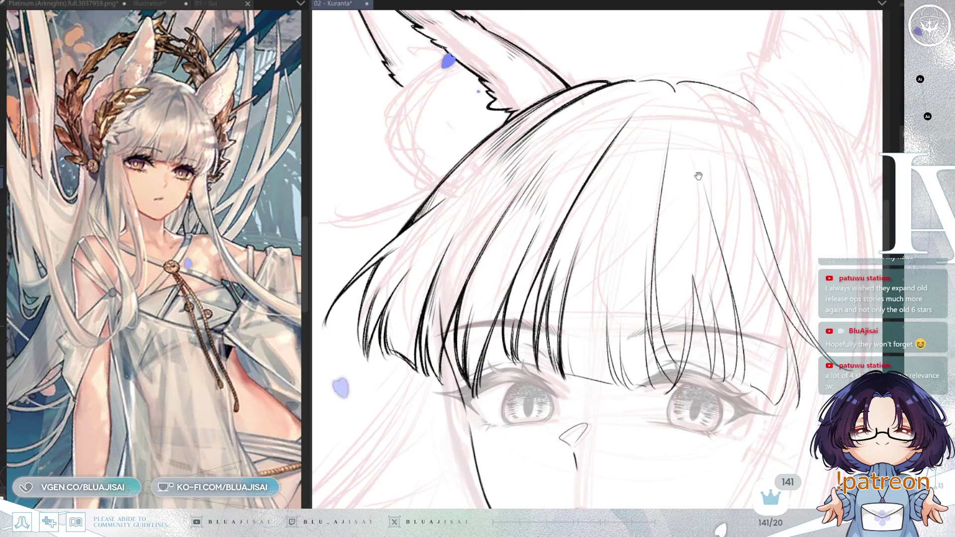
left_click_drag(725, 151, 702, 181)
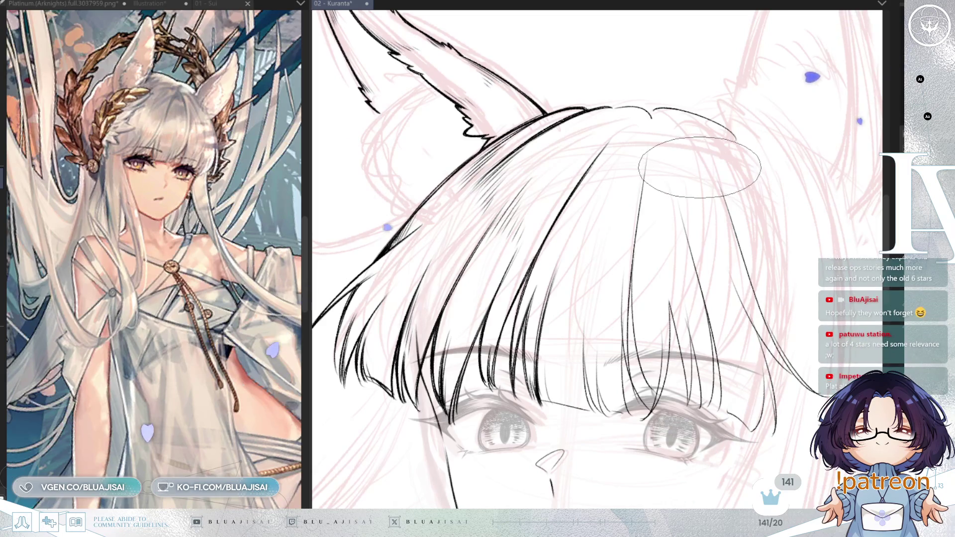
scroll(700, 167, "down", 2)
mouse_move(746, 155)
left_mouse_down()
mouse_move(745, 128)
mouse_move(735, 164)
left_mouse_up()
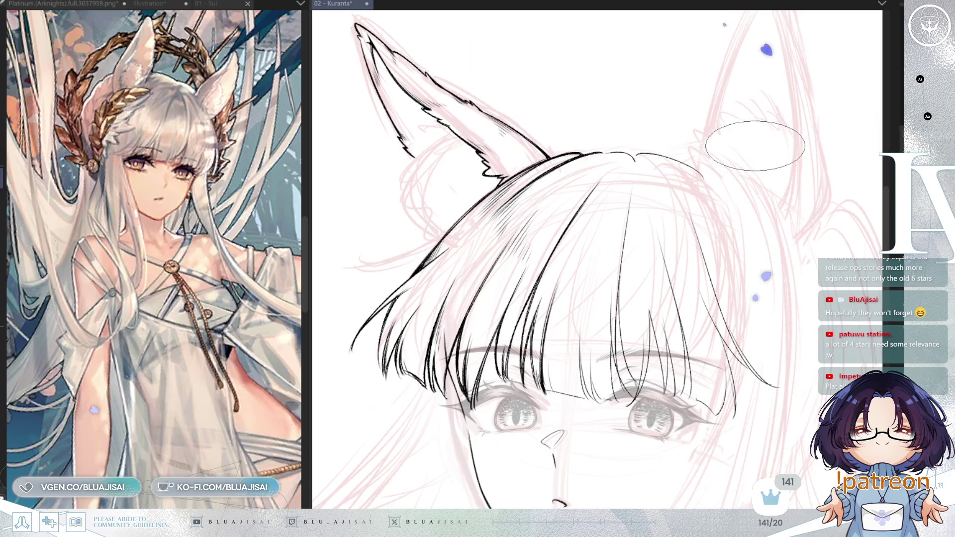
scroll(753, 147, "down", 5)
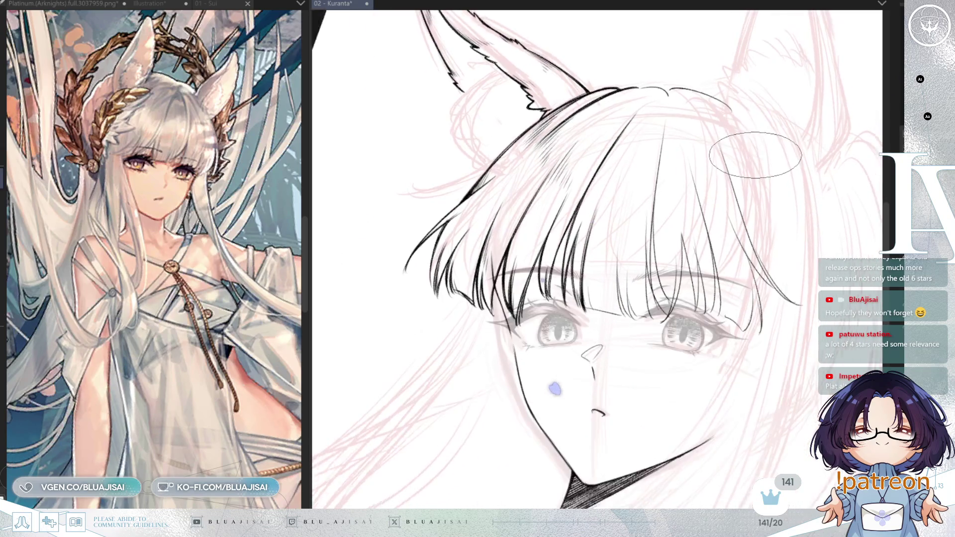
scroll(758, 154, "down", 4)
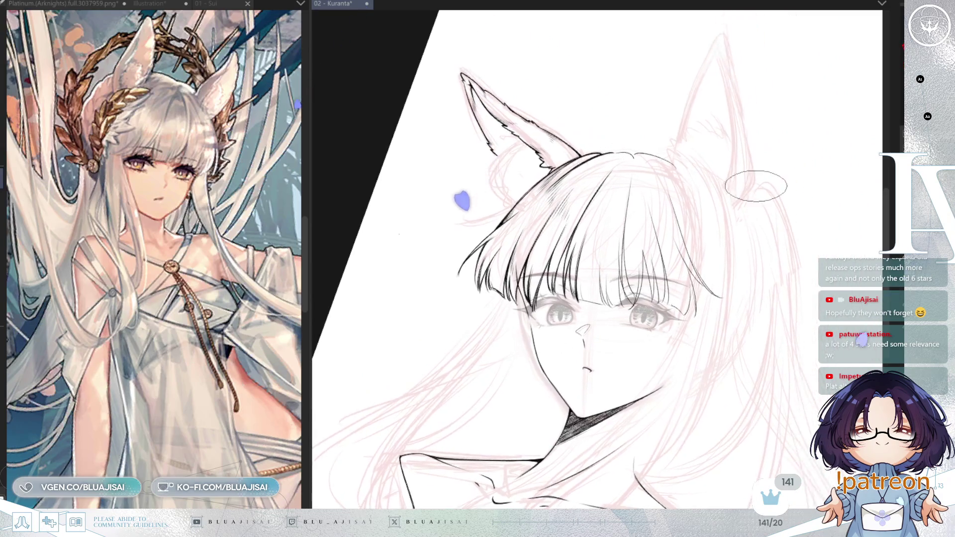
key("h")
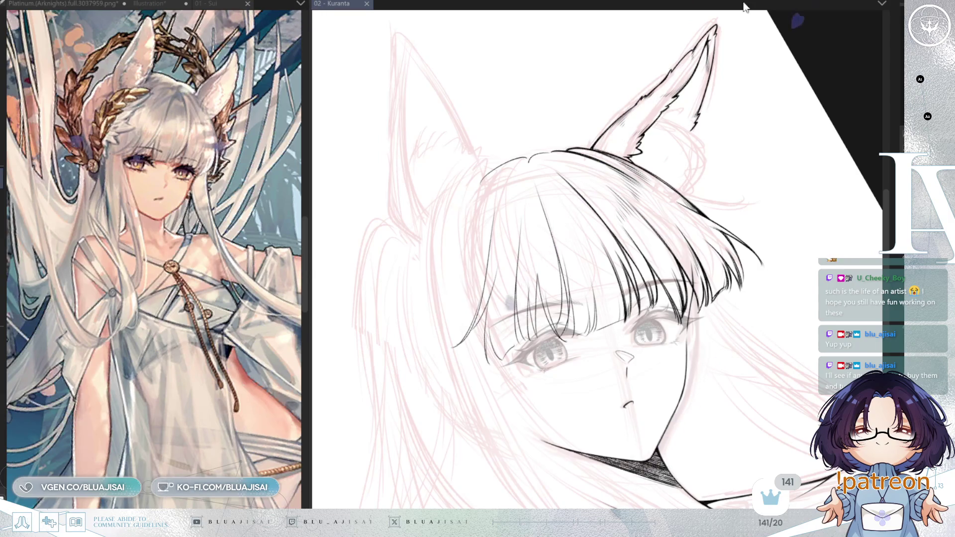
- Roughen the fox ear's lower edge with short fur strokes, mirroring and rotating the view as needed
scroll(680, 127, "up", 3)
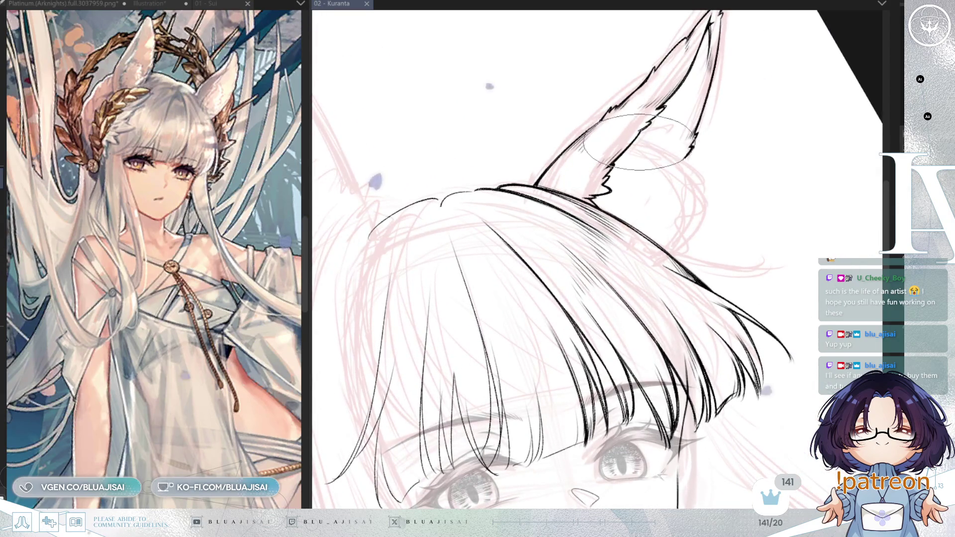
left_click_drag(639, 142, 647, 146)
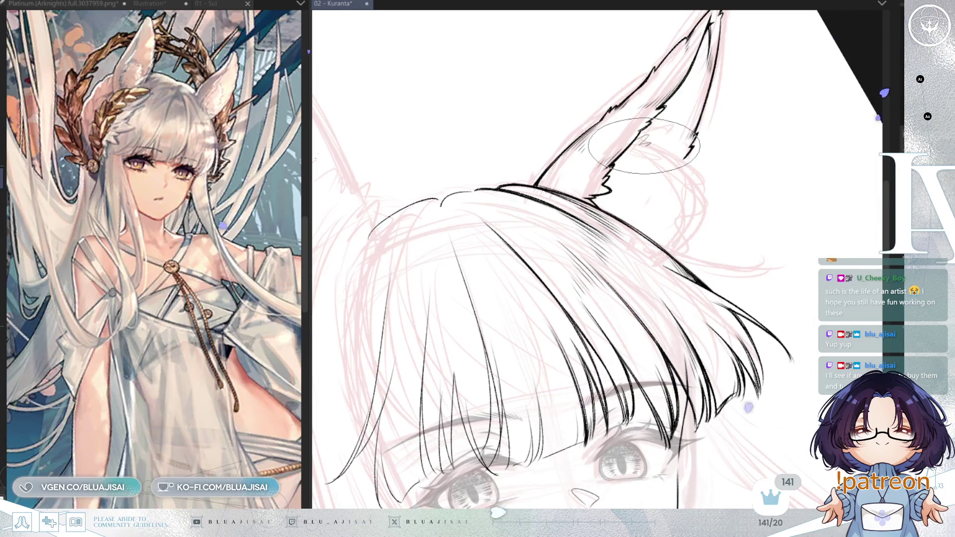
key("Insert")
key("Delete")
key("Delete")
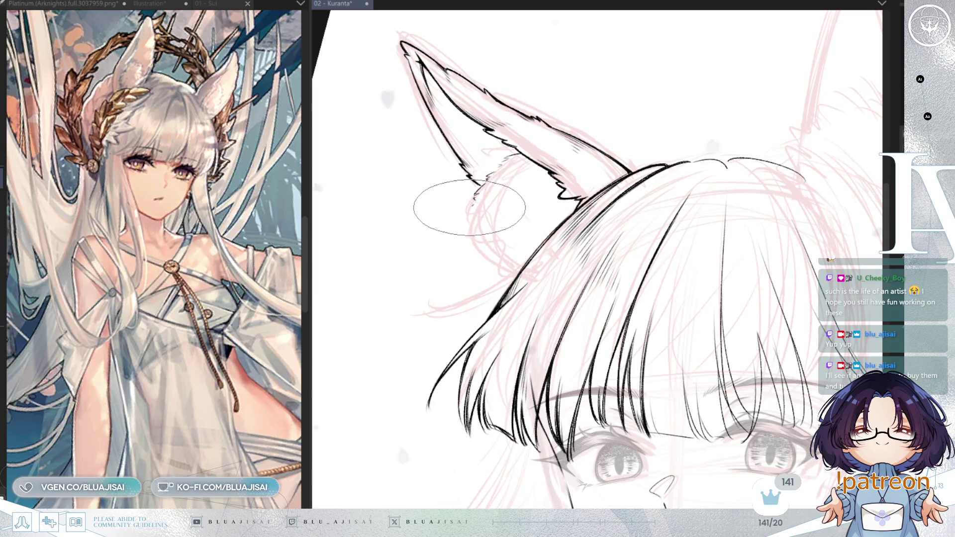
left_click_drag(472, 205, 470, 229)
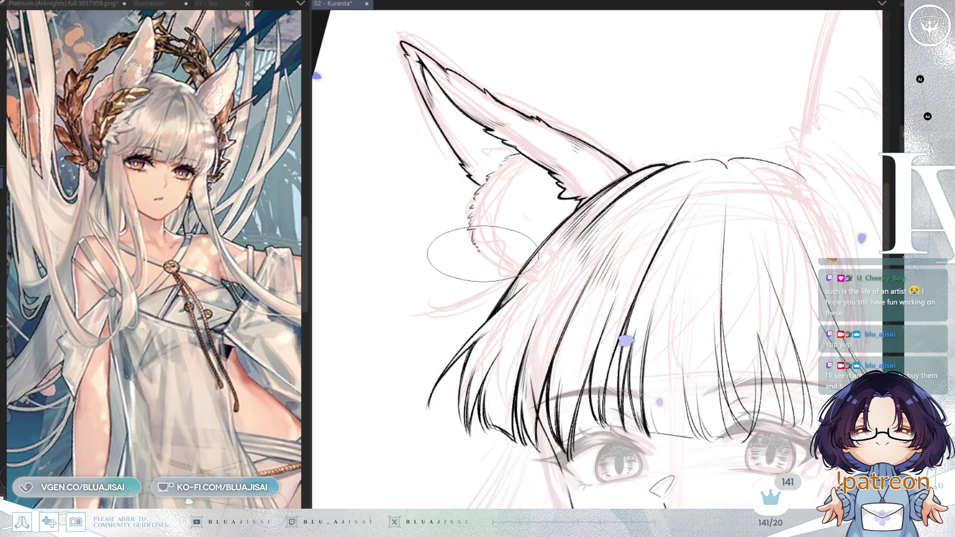
- Add jagged zigzag fur strokes at the ear's inner base, flipping the view to check the shape
left_click_drag(485, 255, 501, 272)
key("h")
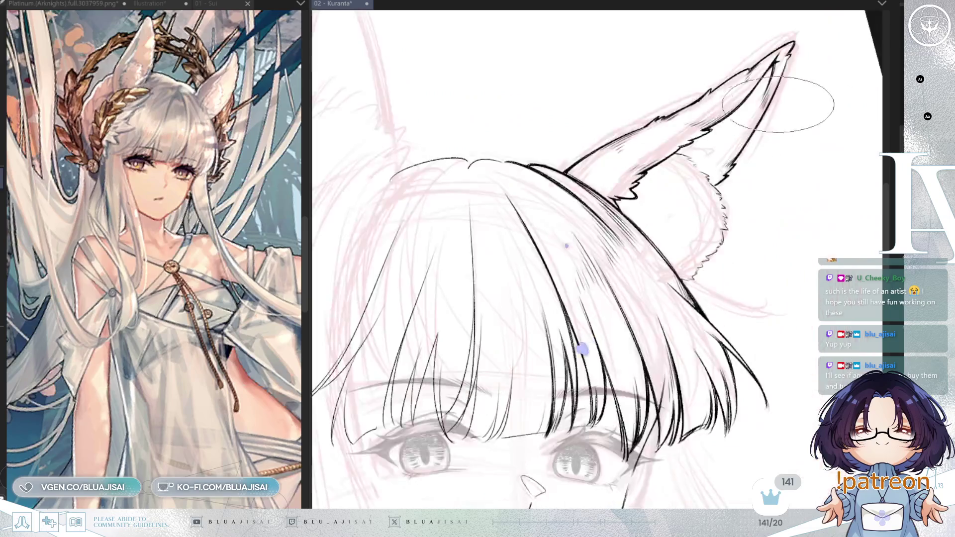
key("h")
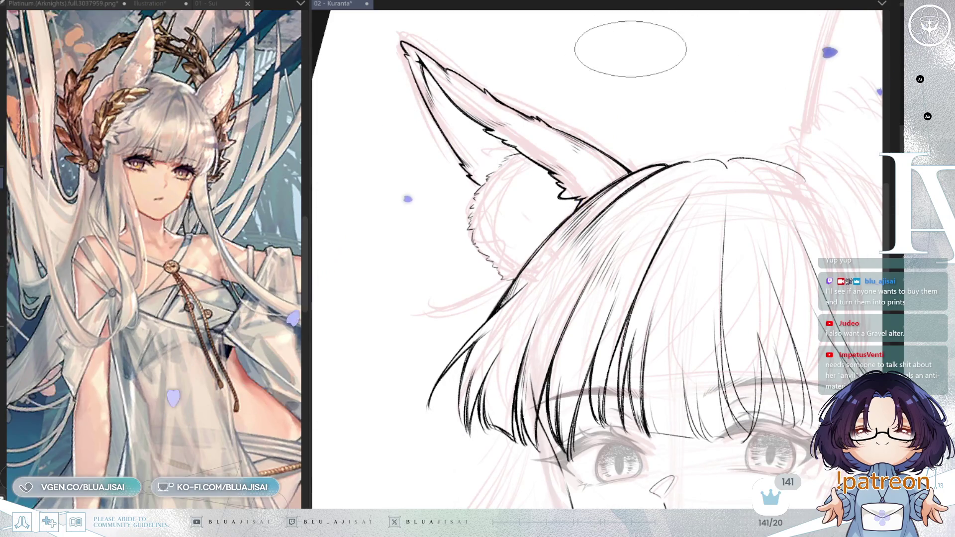
key("minus")
key("minus")
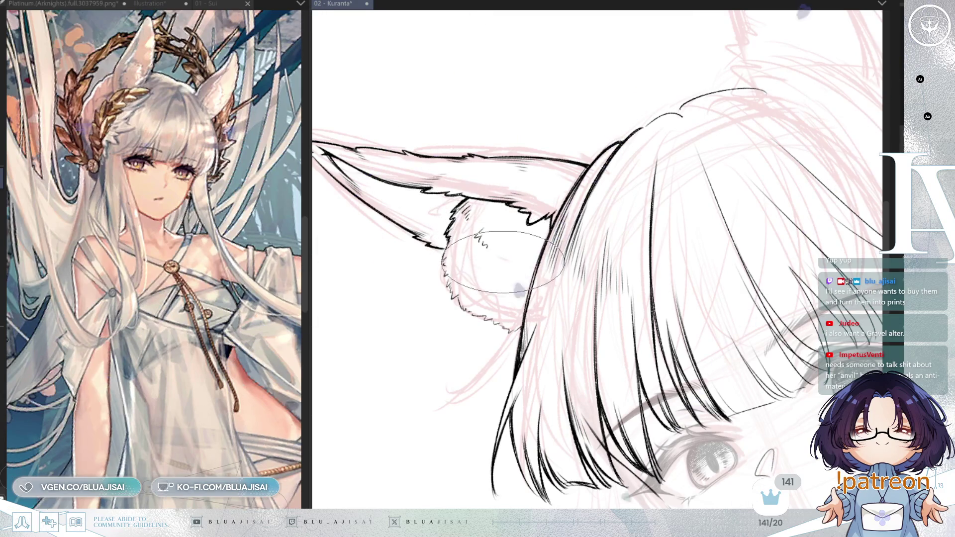
- Fill the ear base with a dense fluffy fur tuft above the stranded bangs
key("asciicircum")
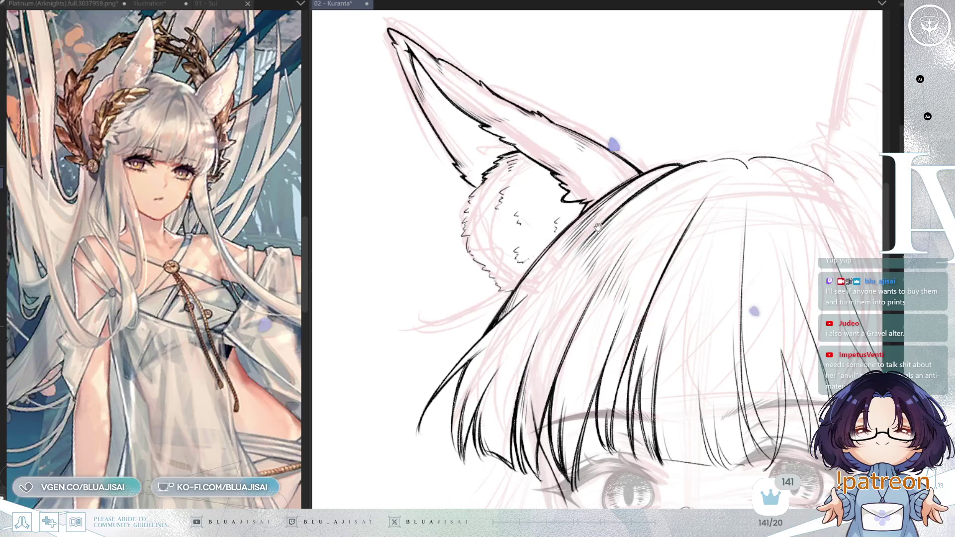
scroll(583, 208, "down", 1)
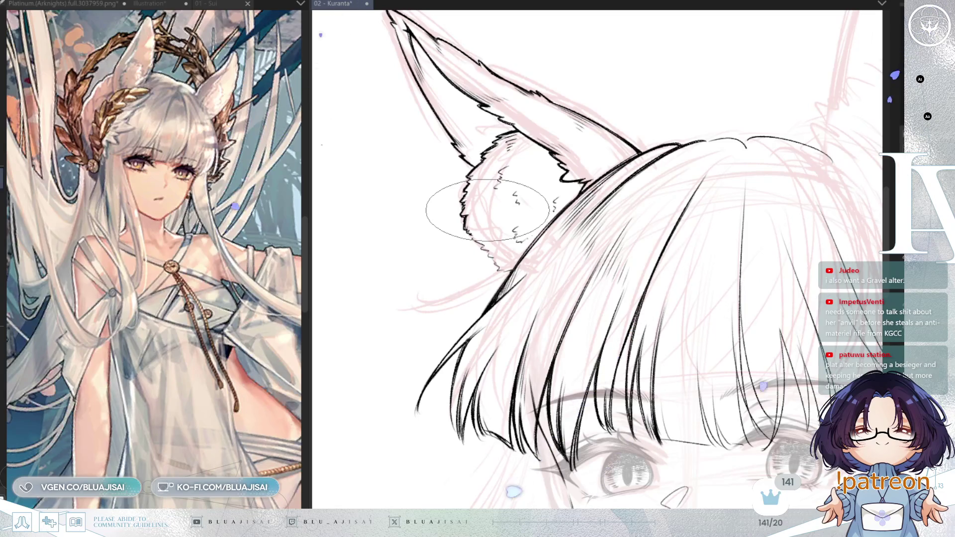
mouse_move(487, 210)
left_mouse_down()
mouse_move(458, 207)
mouse_move(552, 146)
left_mouse_up()
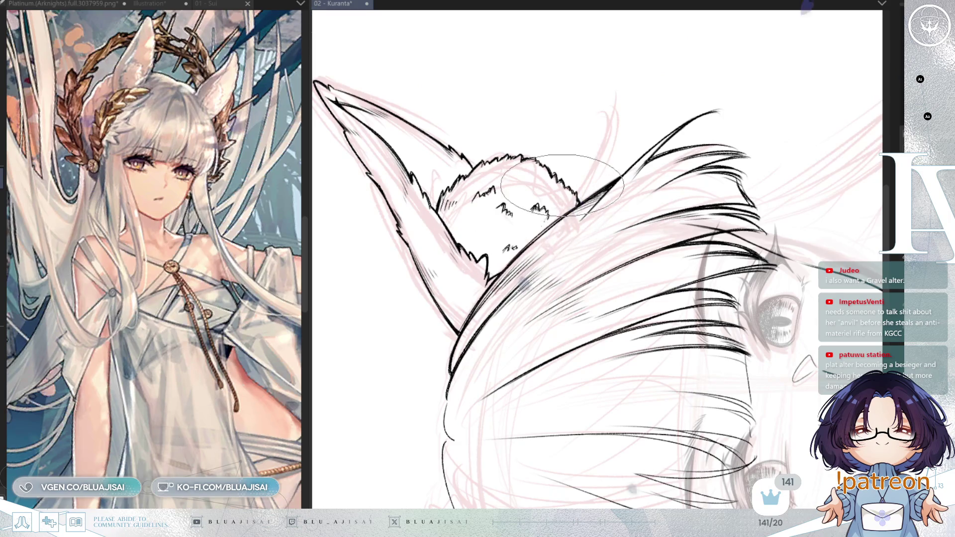
key("asciicircum")
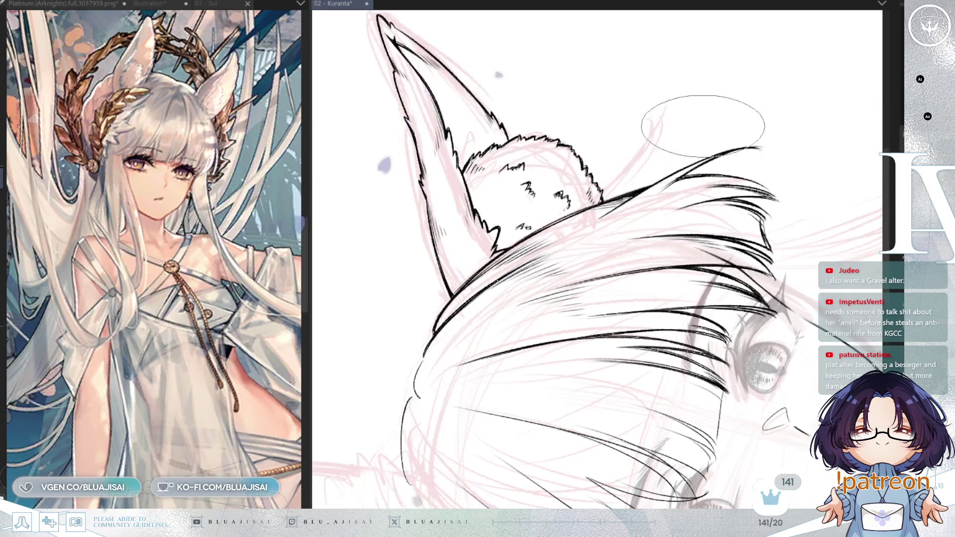
- Mirror the view to check the ear, then zoom out and unmirror to see the head
key("h")
key("ctrl+minus")
key("minus")
key("h")
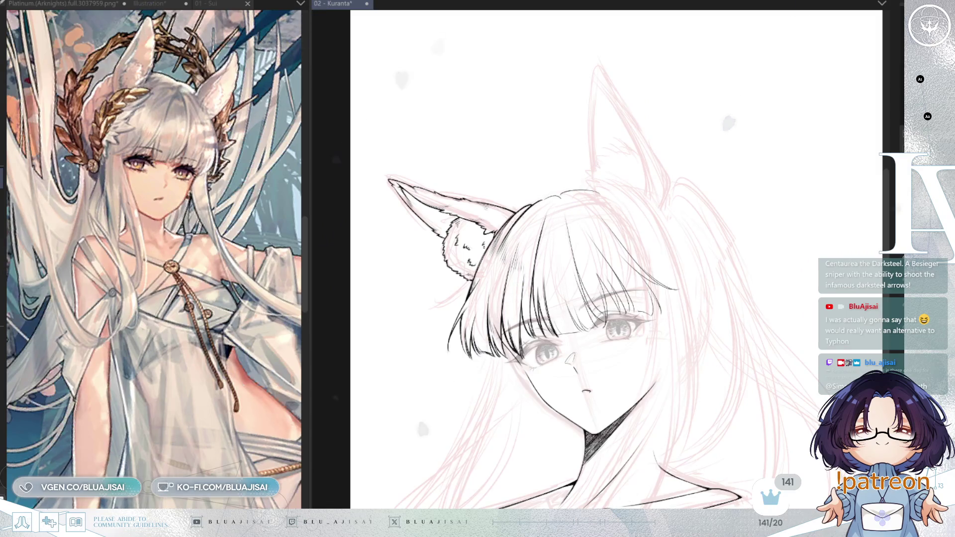
- Ink a long thin flyaway strand sweeping out from beneath the fox ear's base
scroll(577, 175, "up", 2)
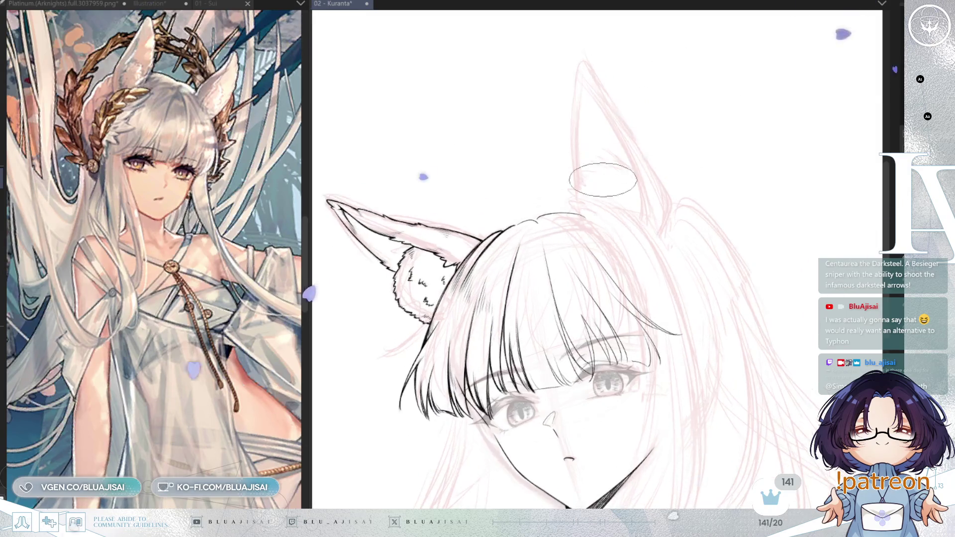
scroll(578, 204, "up", 2)
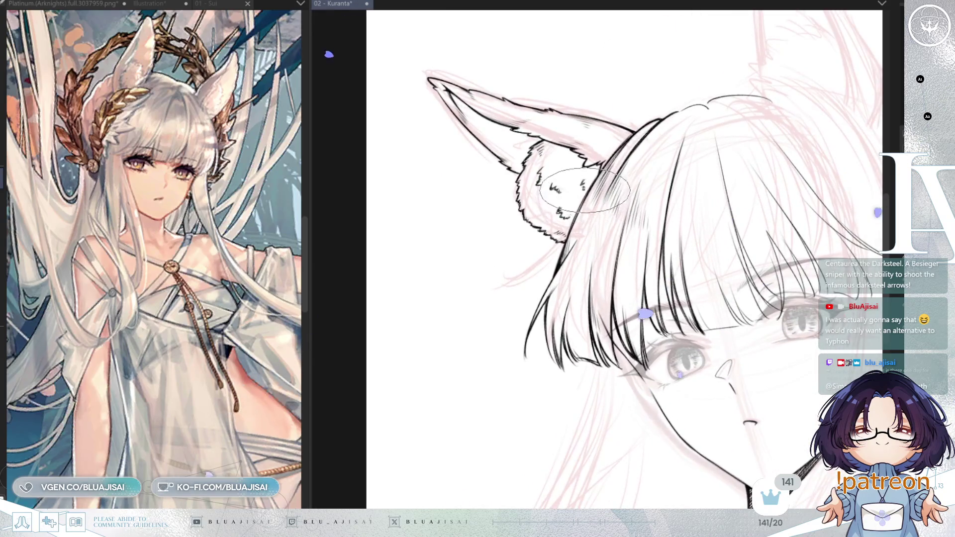
left_click_drag(548, 253, 497, 273)
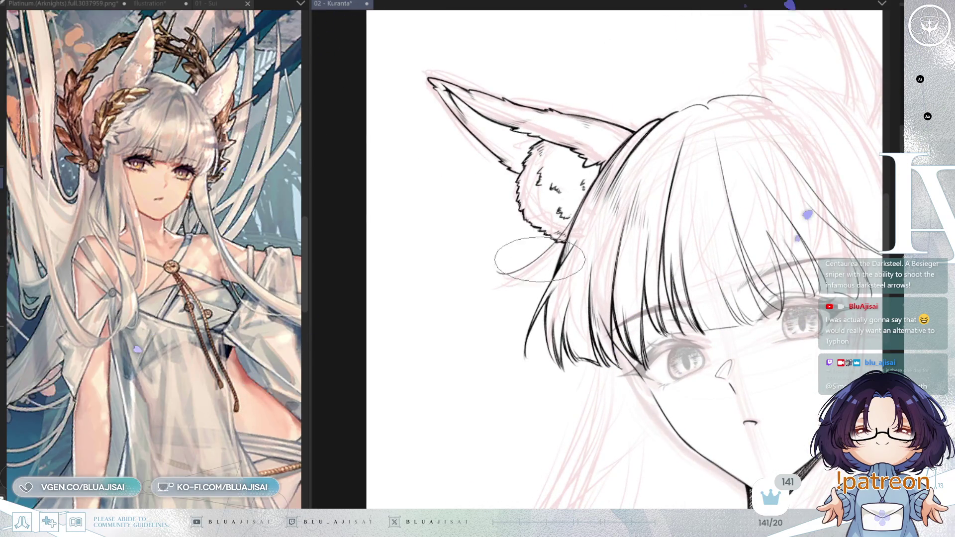
scroll(570, 227, "up", 2)
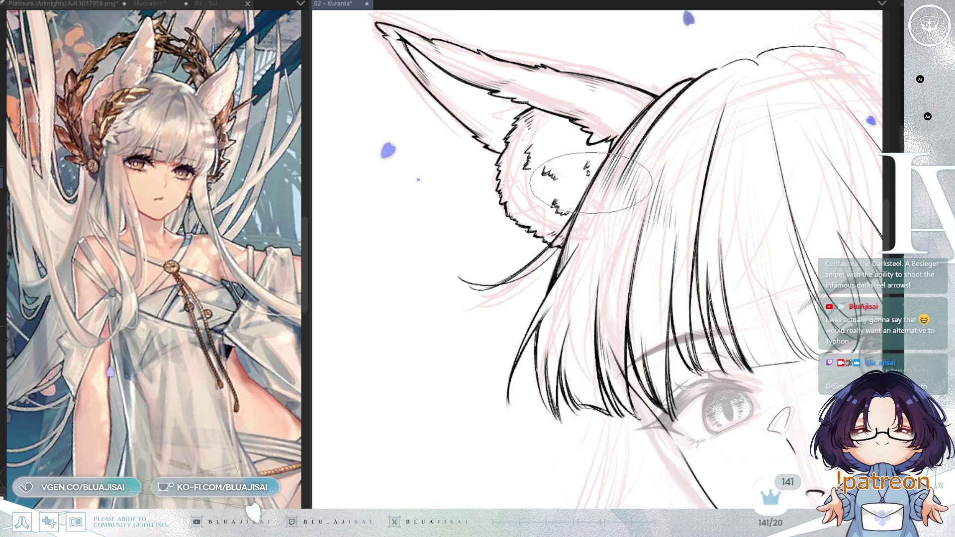
scroll(557, 239, "up", 1)
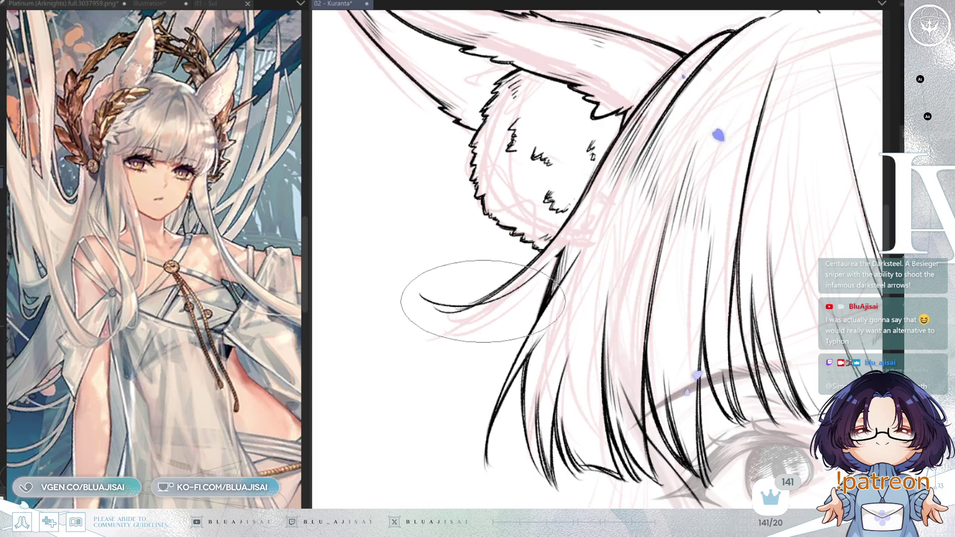
key("e")
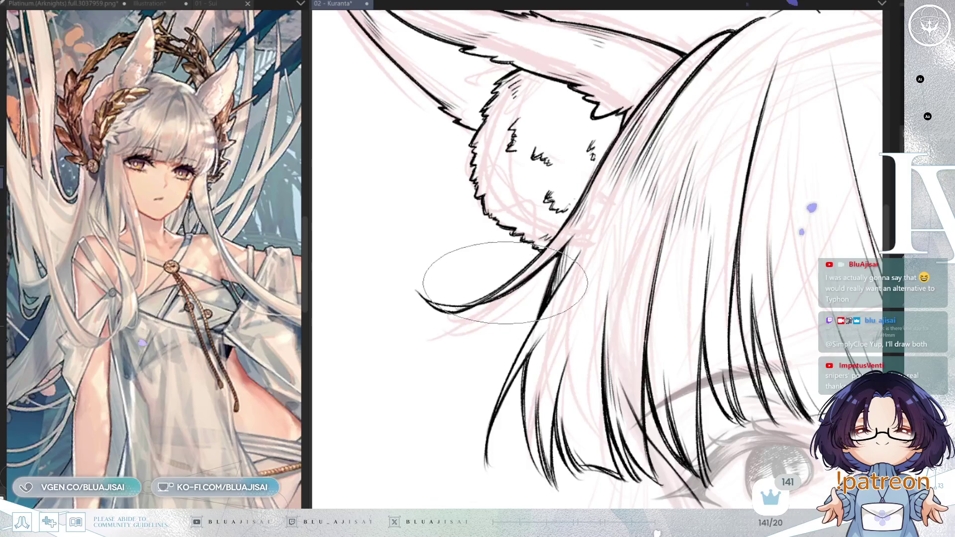
scroll(716, 135, "down", 3)
left_click_drag(725, 188, 606, 213)
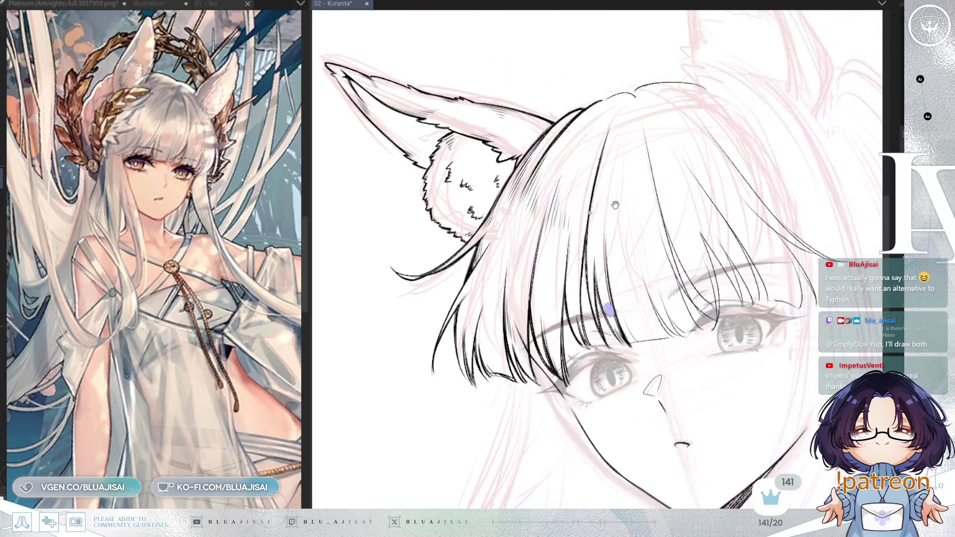
- Fill the bangs above both eyes with fine strands, longer locks dipping toward the right eye
scroll(703, 85, "up", 4)
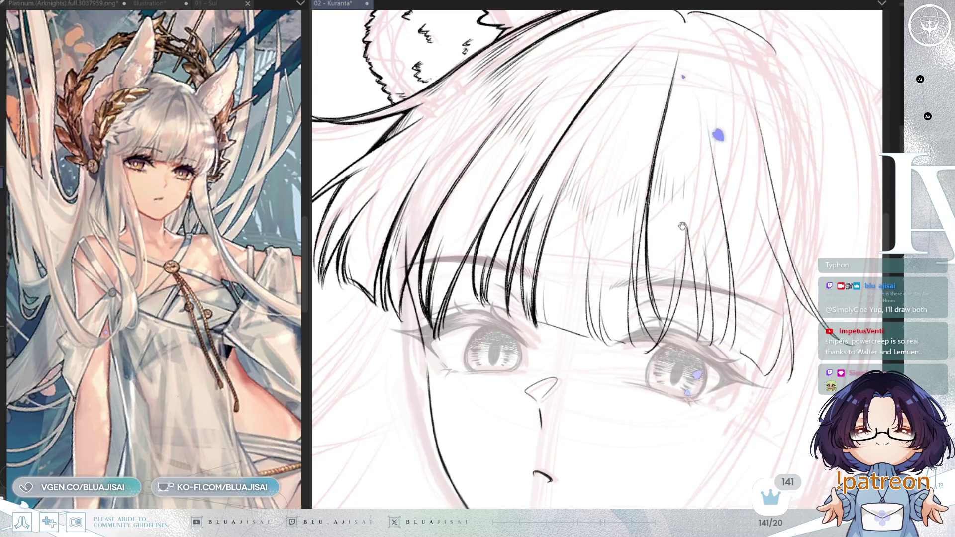
left_click_drag(677, 216, 697, 169)
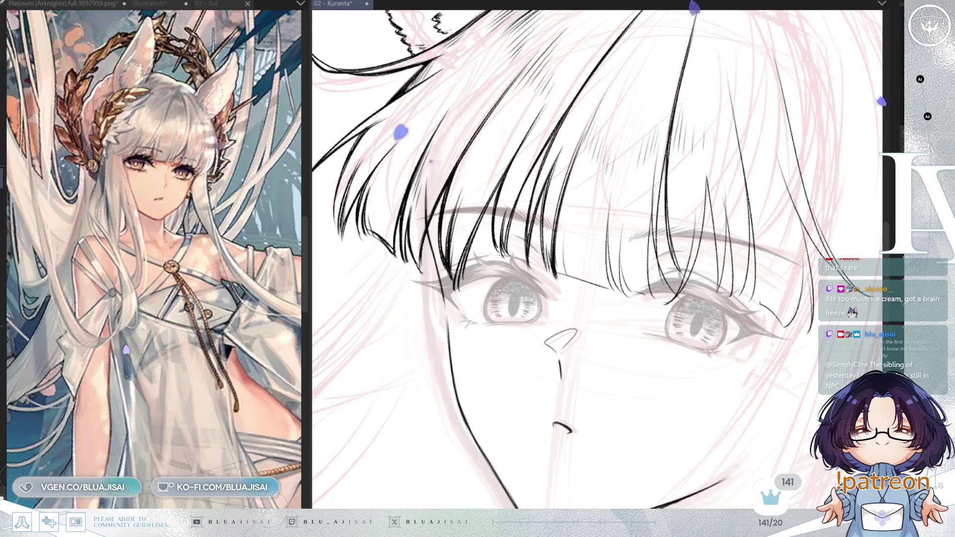
left_click_drag(597, 199, 631, 160)
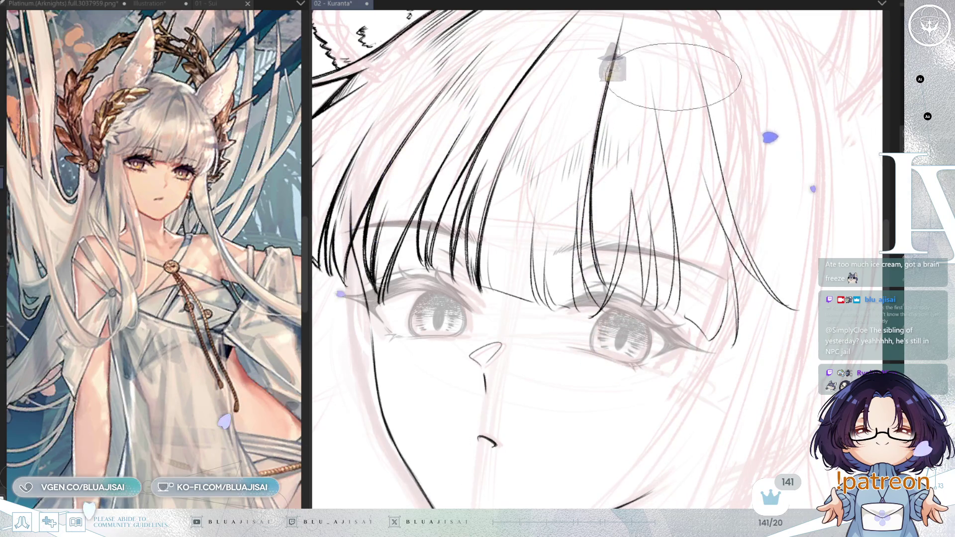
- Add long wispy locks past both eyes, mirror the canvas to check, and save the Kuranta file
left_click_drag(646, 99, 619, 159)
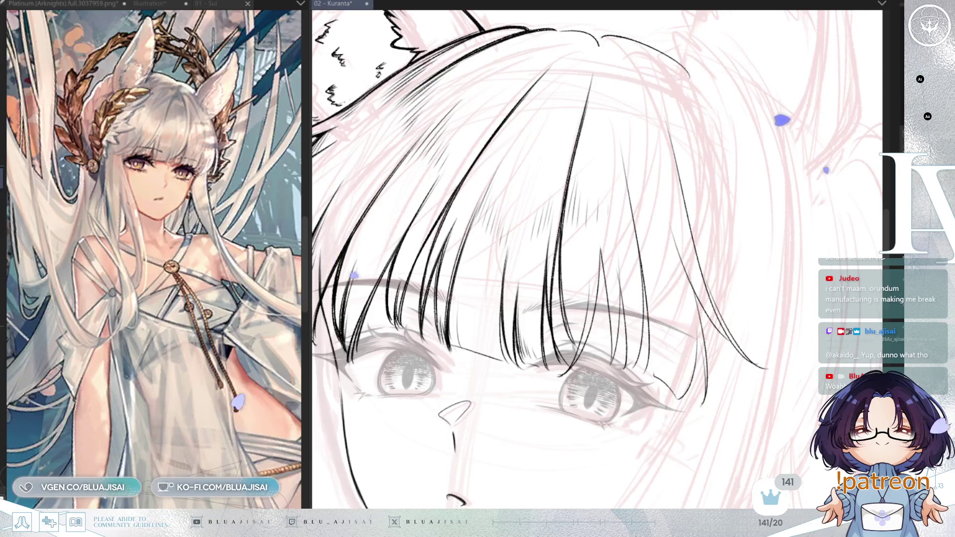
scroll(597, 258, "down", 2)
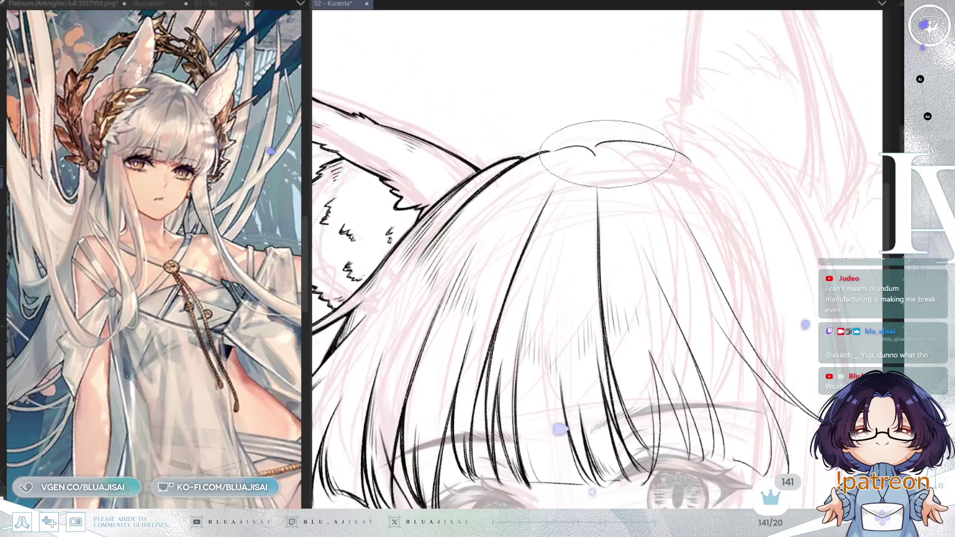
key("h")
key("h")
key("h")
scroll(596, 259, "up", 2)
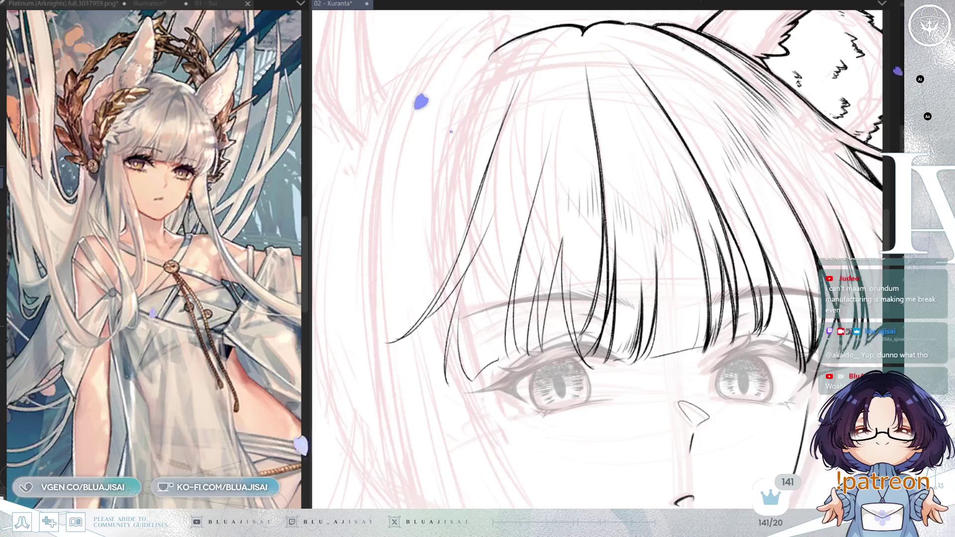
key("ctrl+s")
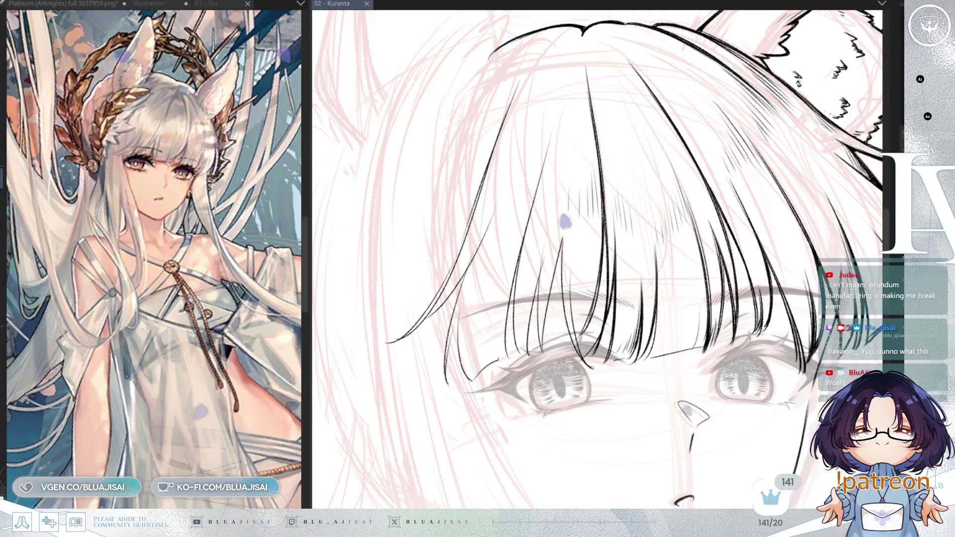
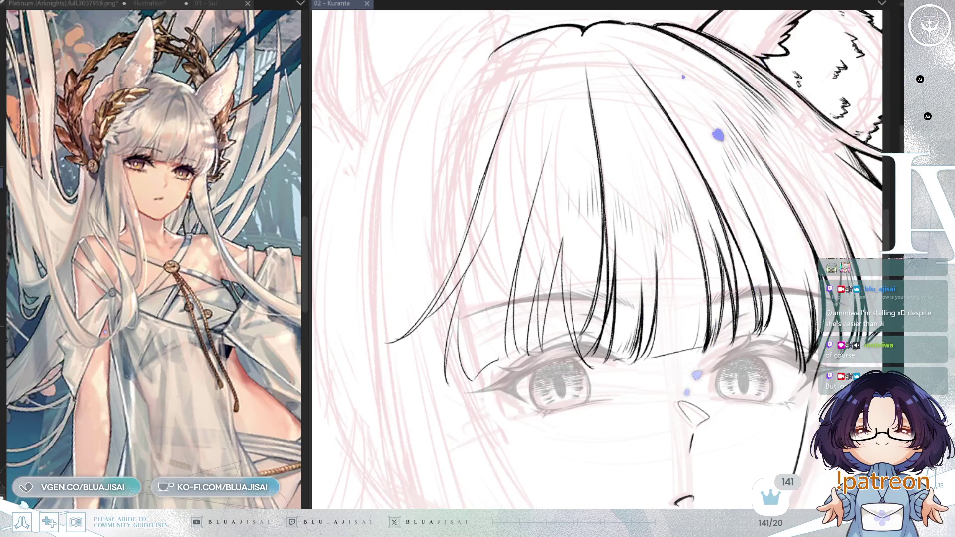
- Zoom out and reposition the view so the whole current drawing fits
key("ctrl+minus")
key("ctrl+minus")
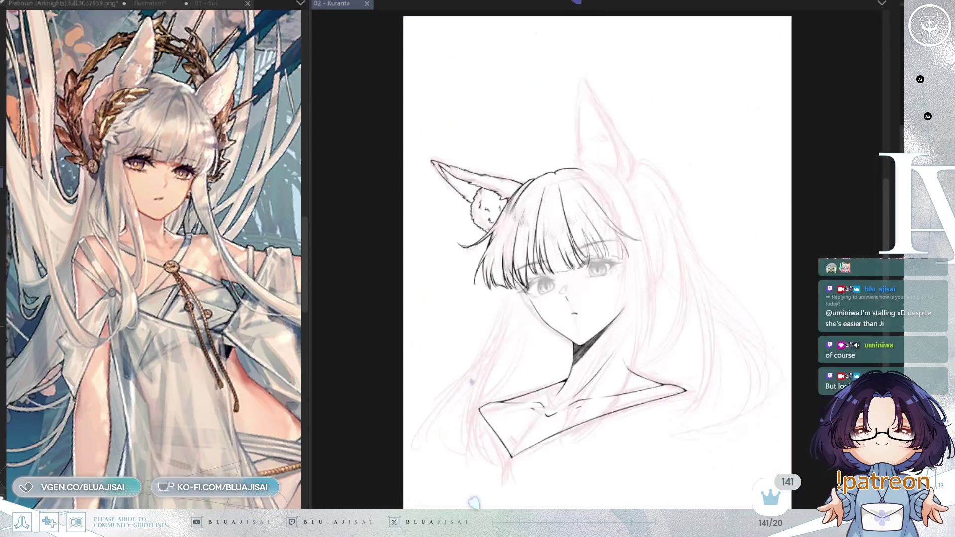
scroll(704, 334, "up", 2)
left_click_drag(710, 338, 741, 332)
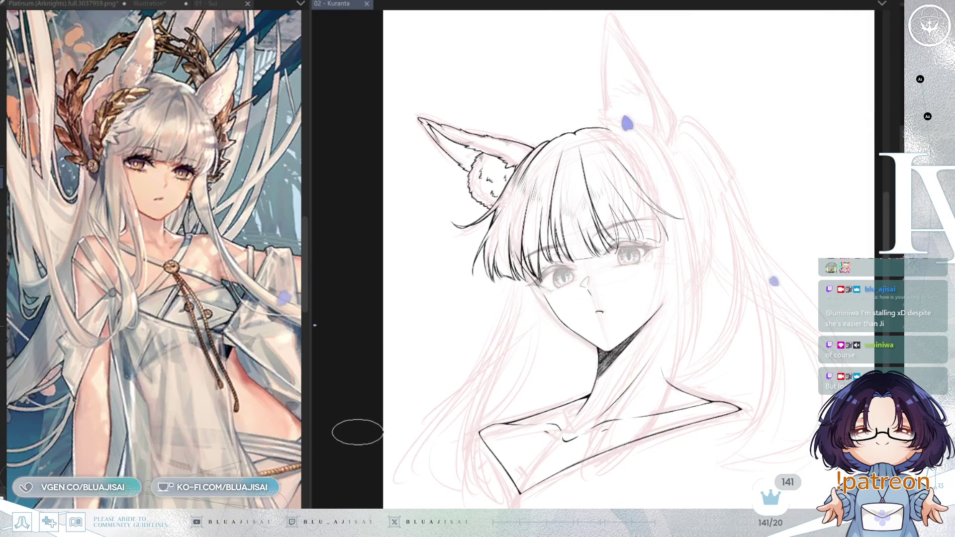
left_click_drag(624, 452, 596, 454)
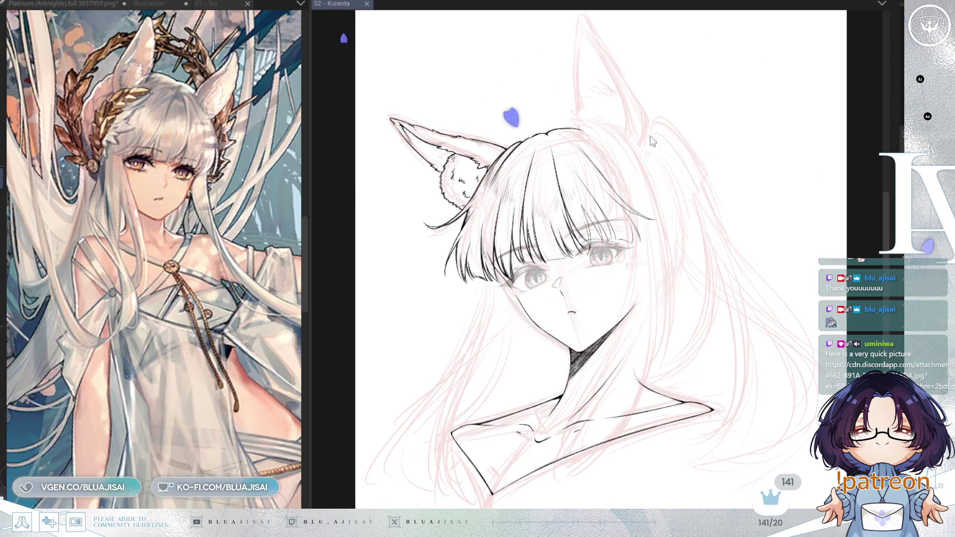
- Create a new canvas, paste the ink-drawing photo and move it up and left
key("ctrl+n")
left_click_drag(308, 76, 79, 76)
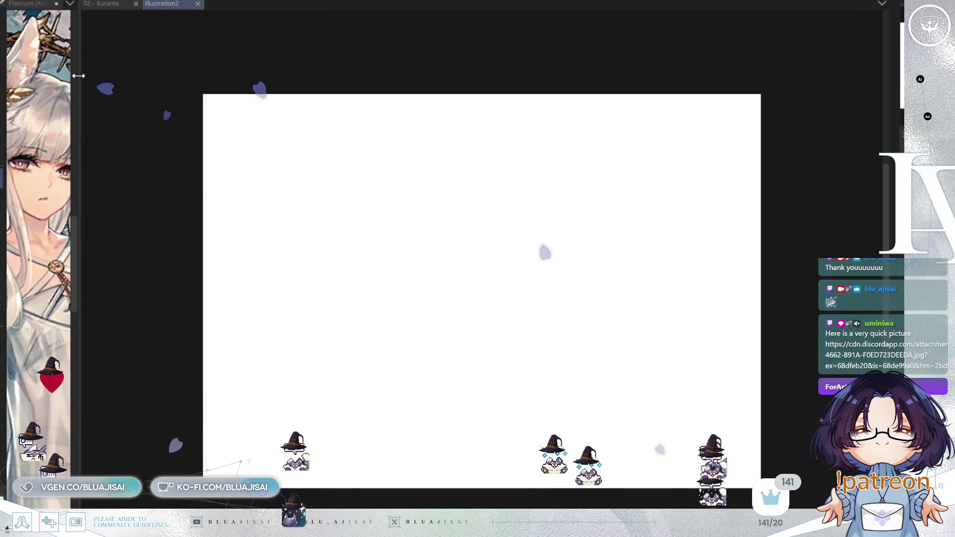
key("ctrl+v")
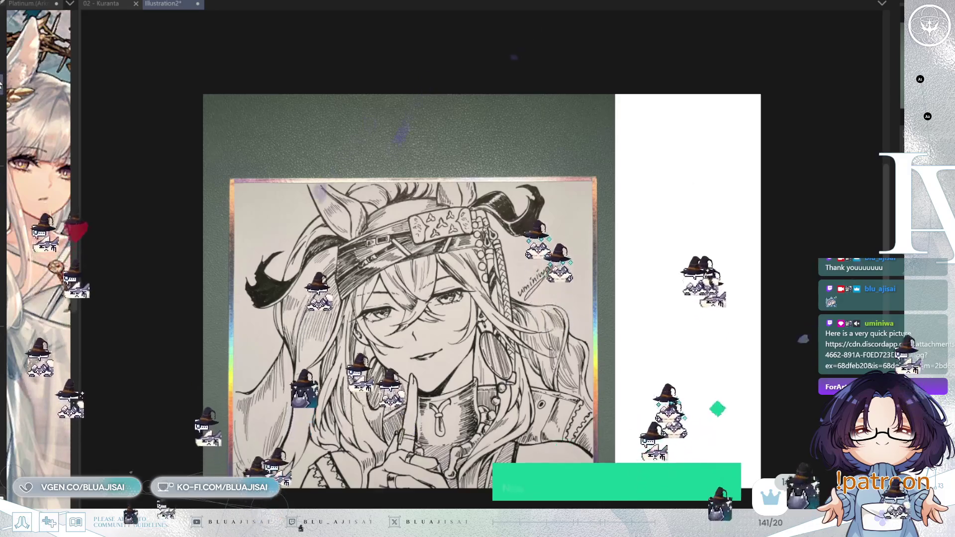
mouse_move(477, 376)
left_mouse_down()
mouse_move(420, 296)
mouse_move(458, 307)
left_mouse_up()
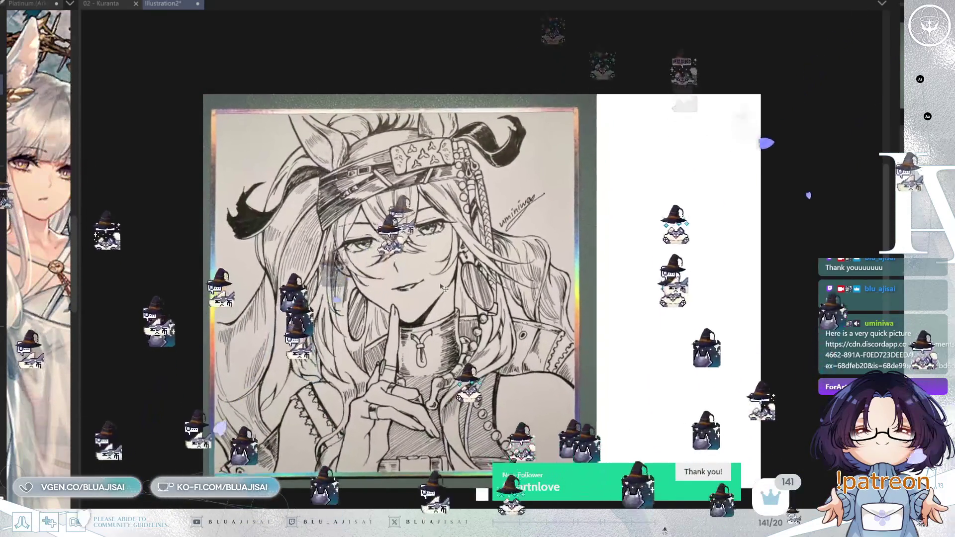
scroll(442, 287, "up", 3)
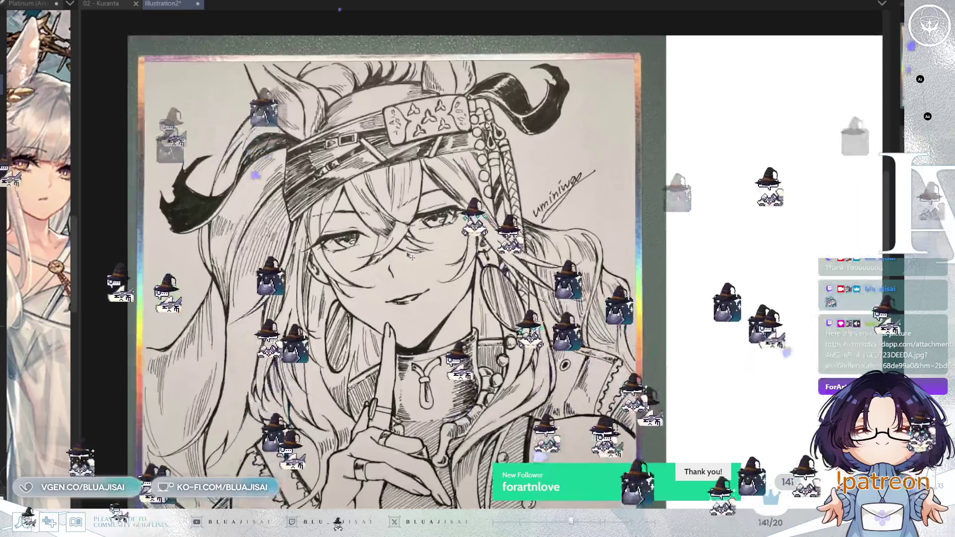
left_click_drag(602, 279, 560, 271)
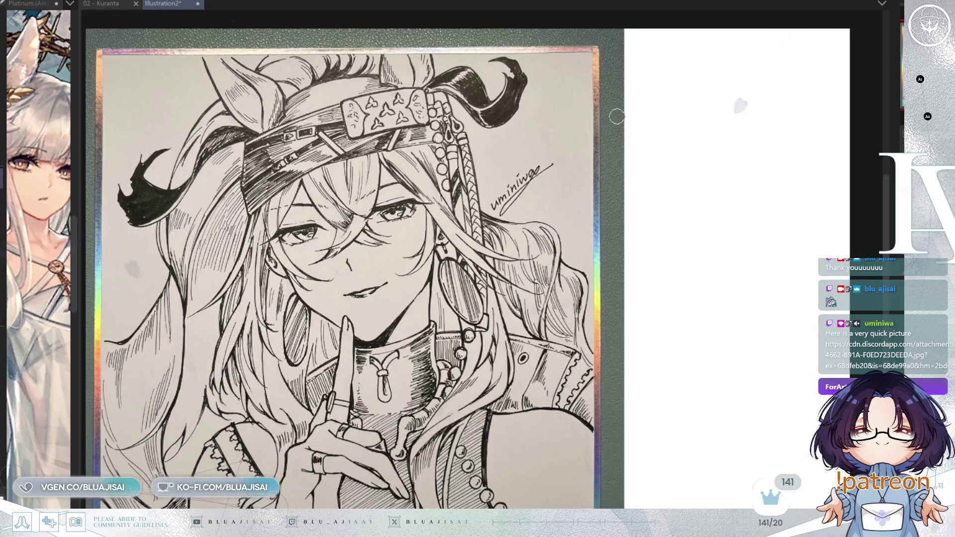
- Hand-letter 'Art by' and the artist's first handle beside the photo
left_click_drag(638, 118, 674, 115)
mouse_move(662, 93)
left_mouse_down()
mouse_move(745, 100)
mouse_move(766, 112)
left_mouse_up()
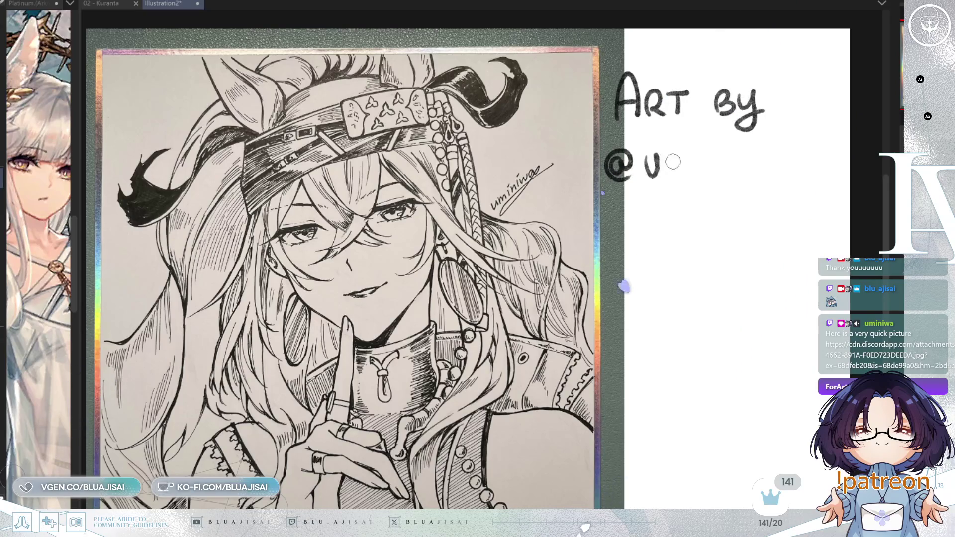
mouse_move(718, 171)
left_mouse_down()
mouse_move(731, 152)
mouse_move(770, 155)
mouse_move(783, 170)
left_mouse_up()
left_click_drag(771, 163, 781, 163)
- Draw a chat-bubble logo, the second handle, and a play-button logo beneath it
mouse_move(691, 207)
left_mouse_down()
mouse_move(691, 229)
mouse_move(721, 230)
mouse_move(758, 193)
left_mouse_up()
mouse_move(639, 229)
left_mouse_down()
mouse_move(646, 242)
mouse_move(678, 215)
left_mouse_up()
key("ctrl+z")
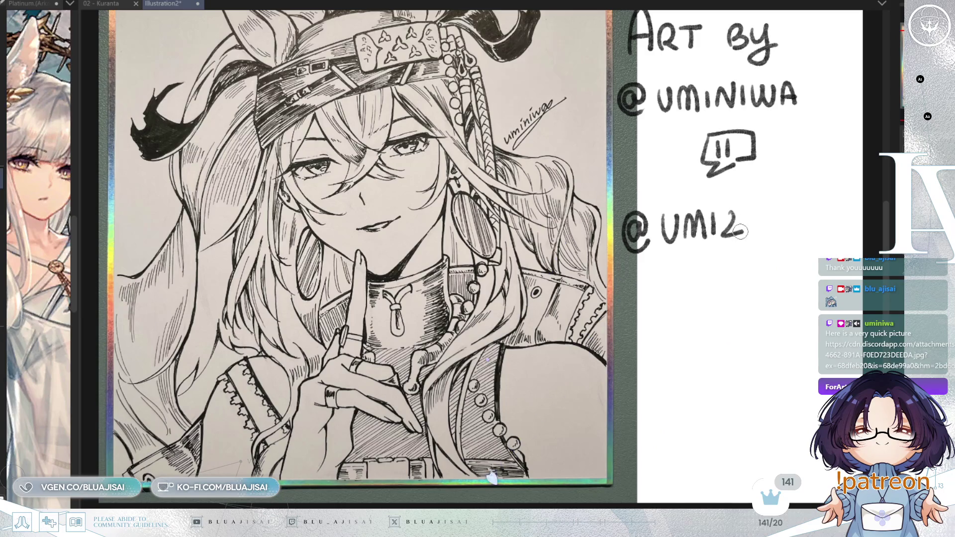
mouse_move(749, 212)
left_mouse_down()
mouse_move(763, 230)
mouse_move(781, 208)
mouse_move(789, 228)
left_mouse_up()
mouse_move(692, 267)
left_mouse_down()
mouse_move(690, 297)
mouse_move(742, 286)
mouse_move(741, 261)
mouse_move(741, 287)
mouse_move(731, 279)
mouse_move(741, 274)
mouse_move(746, 289)
left_mouse_up()
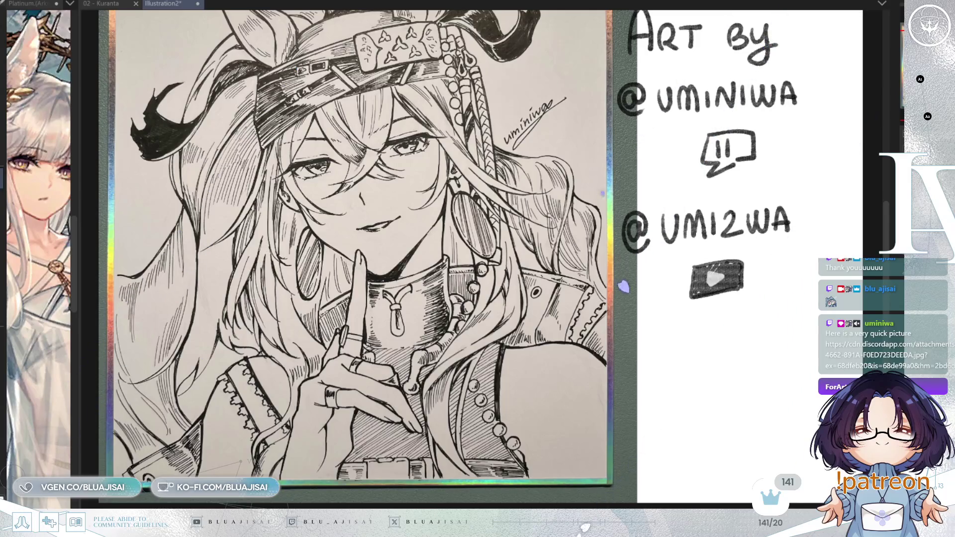
scroll(482, 260, "up", 2)
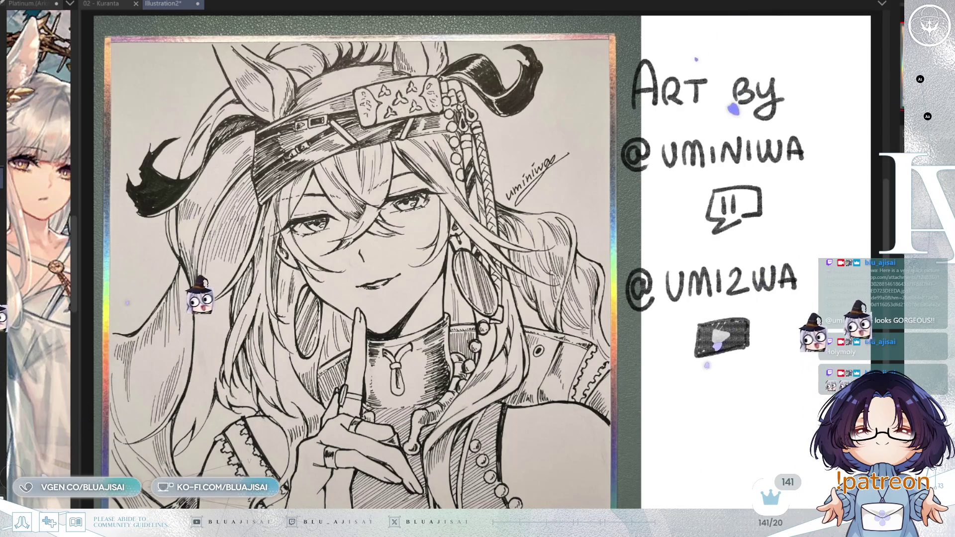
- Inspect the photo's face and collar close up, fit to window, and close Illustration2
scroll(365, 397, "up", 2)
scroll(365, 396, "up", 2)
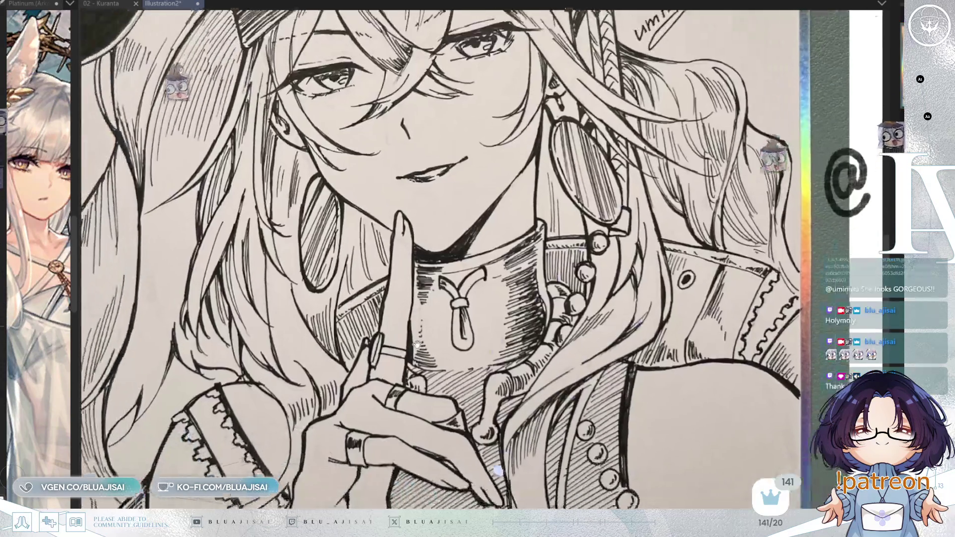
scroll(451, 288, "up", 6)
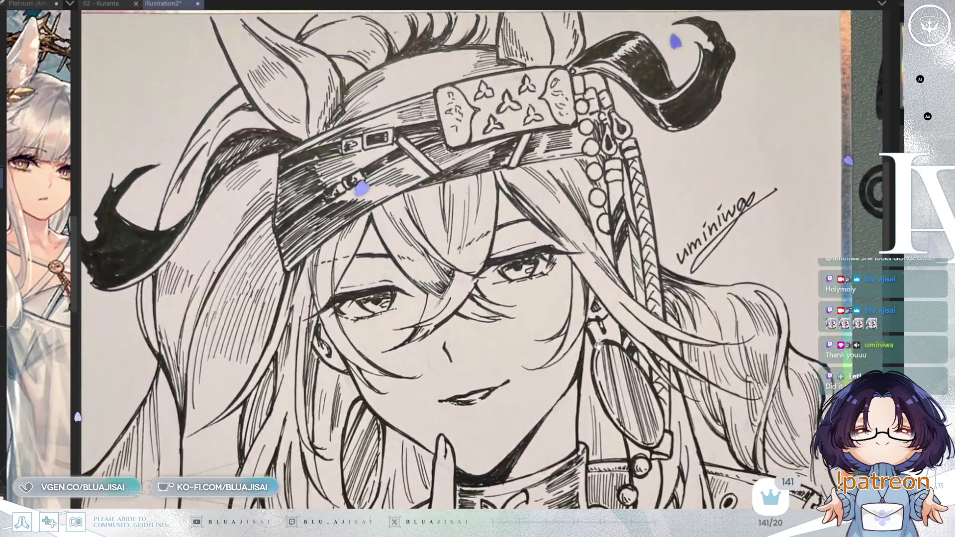
left_click_drag(599, 346, 604, 351)
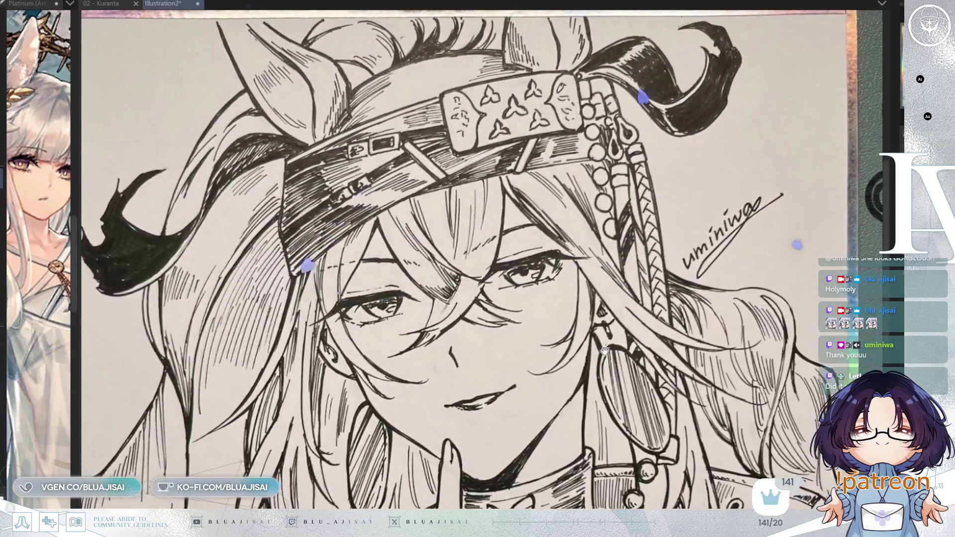
scroll(604, 350, "down", 2)
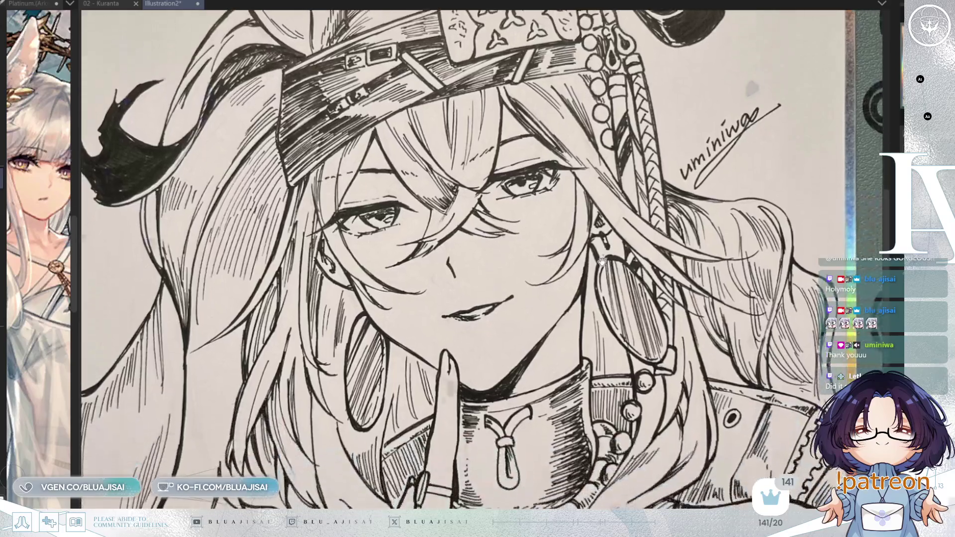
scroll(617, 438, "down", 3)
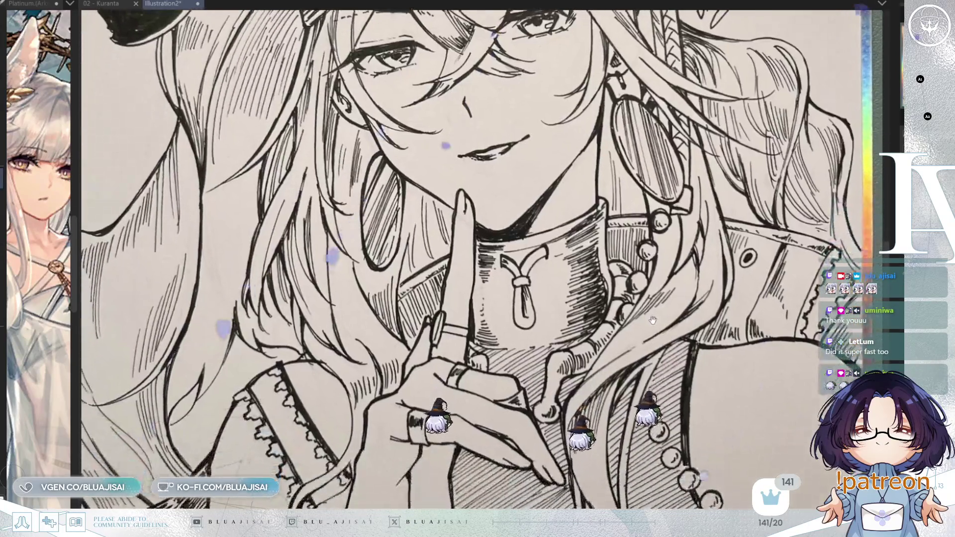
mouse_move(653, 321)
left_mouse_down()
mouse_move(666, 251)
mouse_move(663, 383)
mouse_move(639, 369)
left_mouse_up()
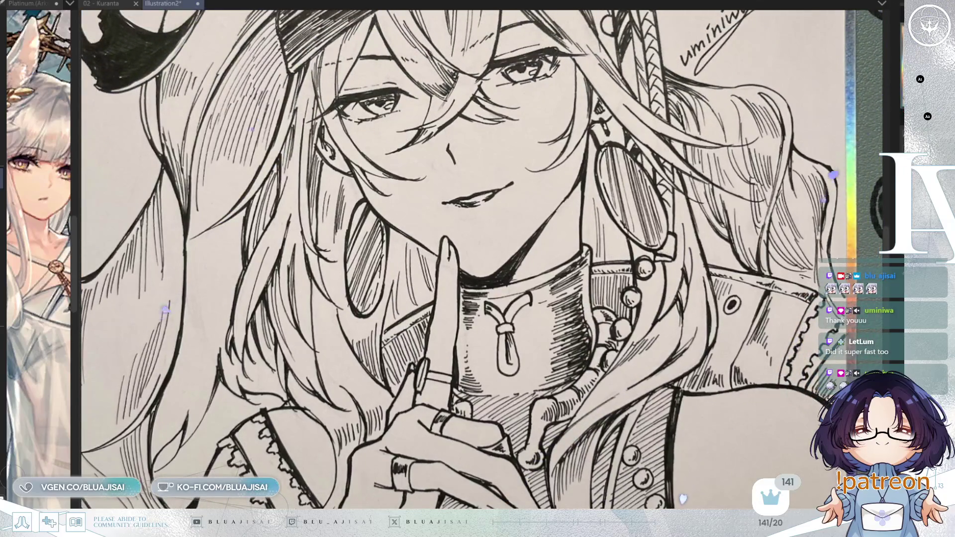
key("ctrl+0")
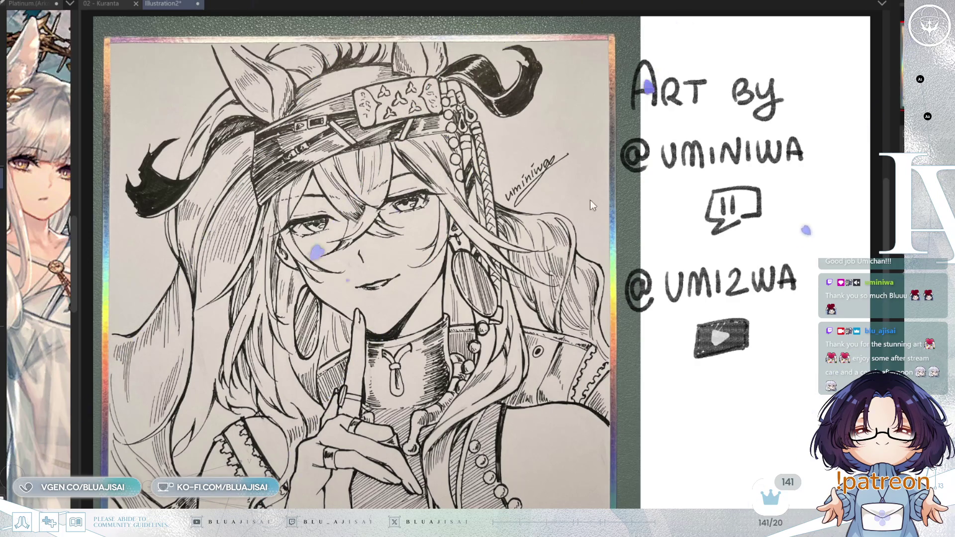
key("ctrl+w")
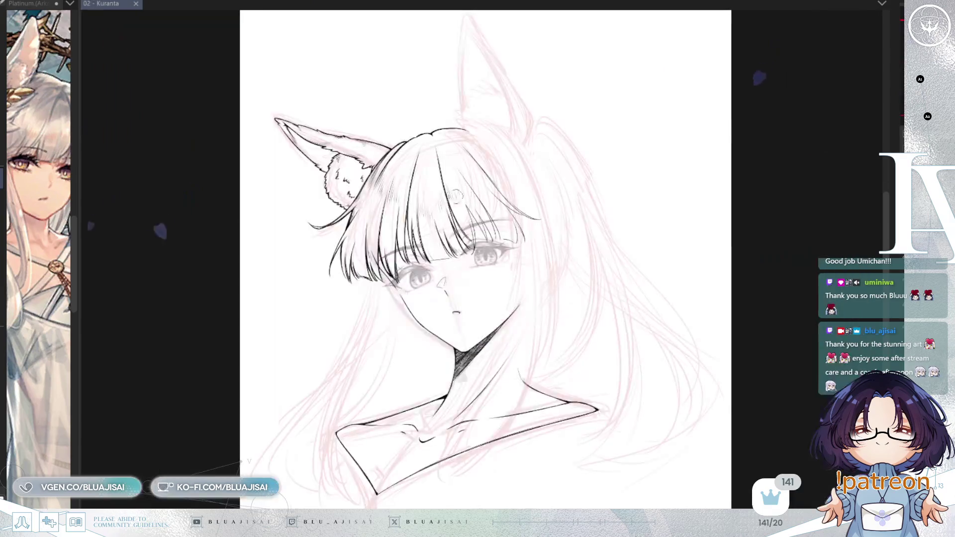
- Resize the reference panel, zoom in on the sketch and flip the canvas to check balance
left_click_drag(79, 152, 294, 158)
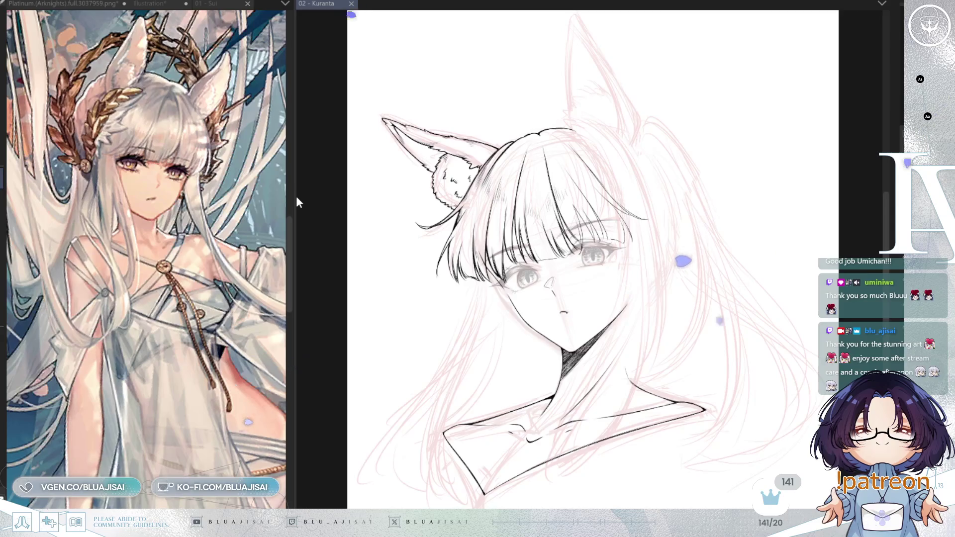
left_click_drag(295, 197, 236, 197)
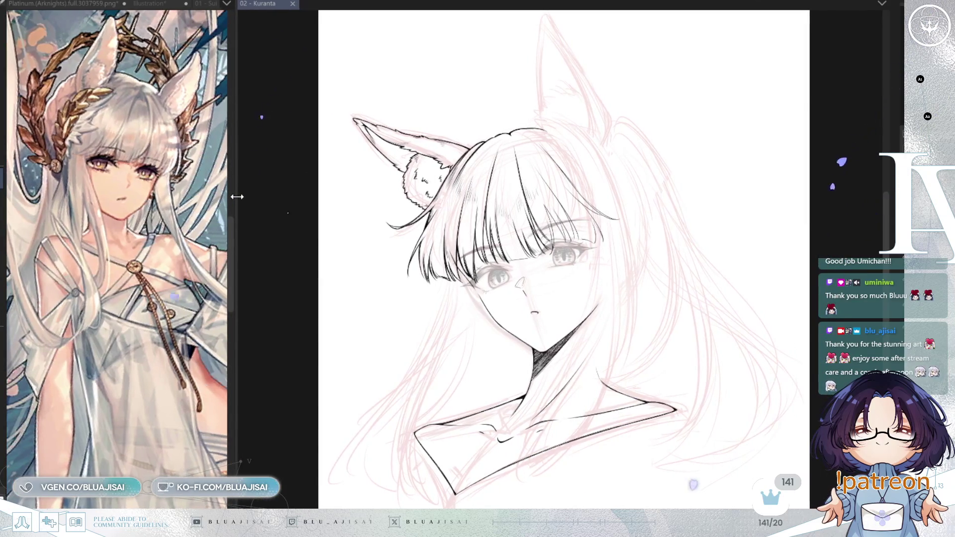
key("ctrl+plus")
key("ctrl+plus")
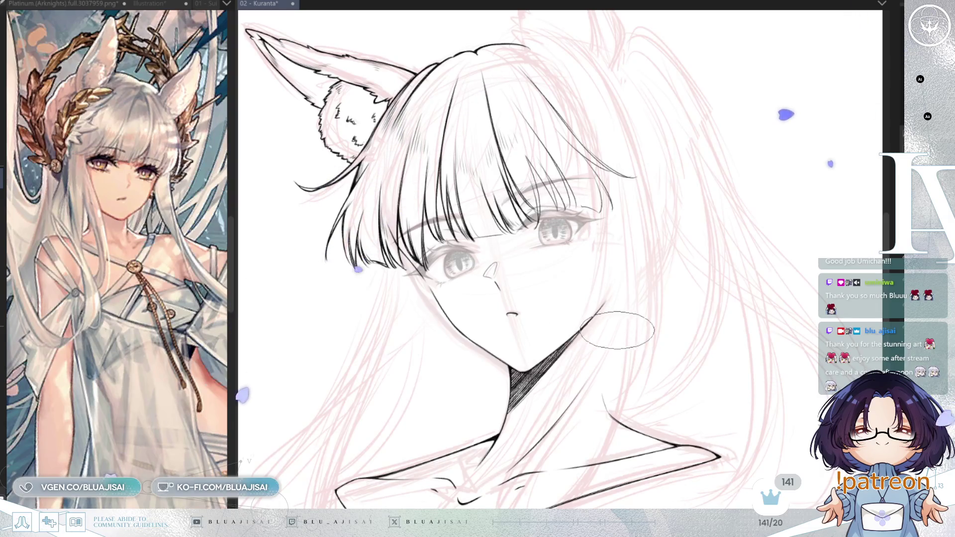
key("h")
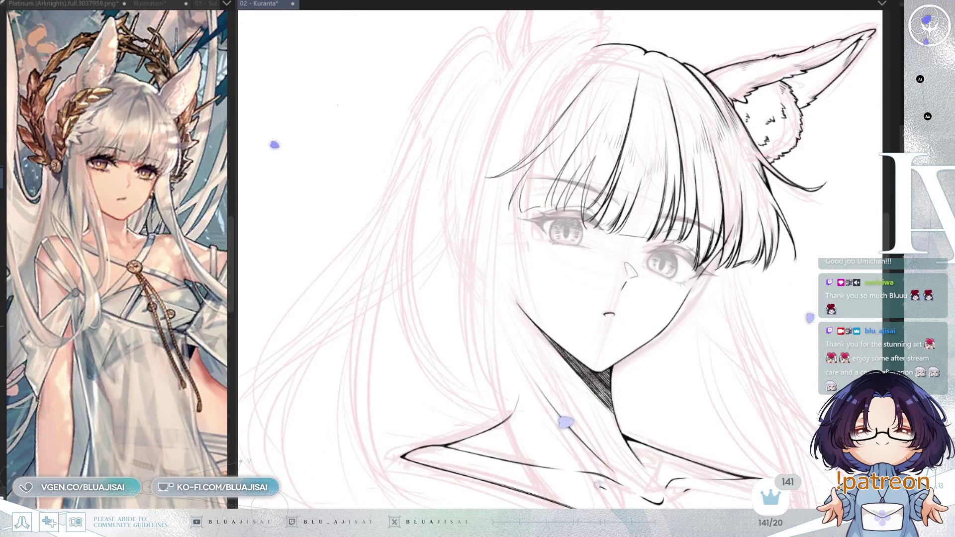
key("h")
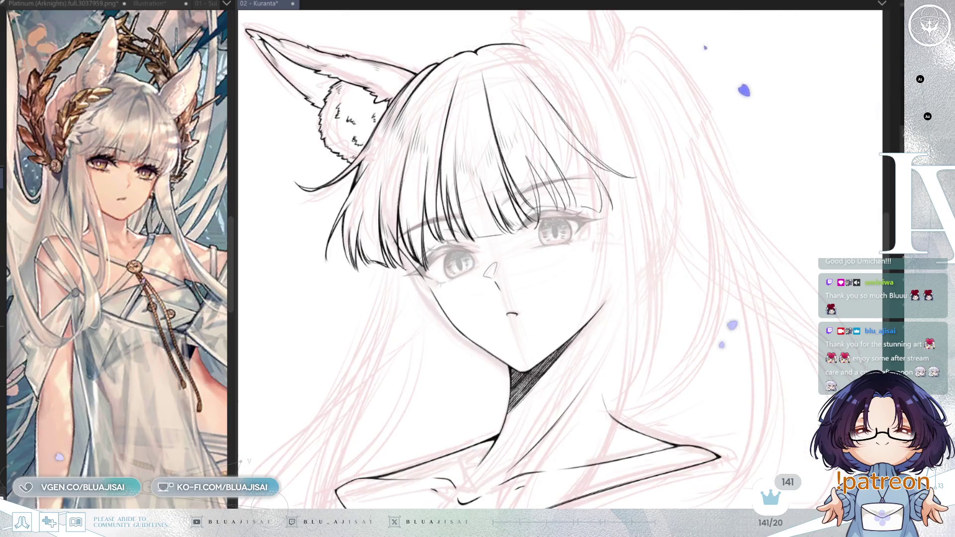
key("h")
key("h")
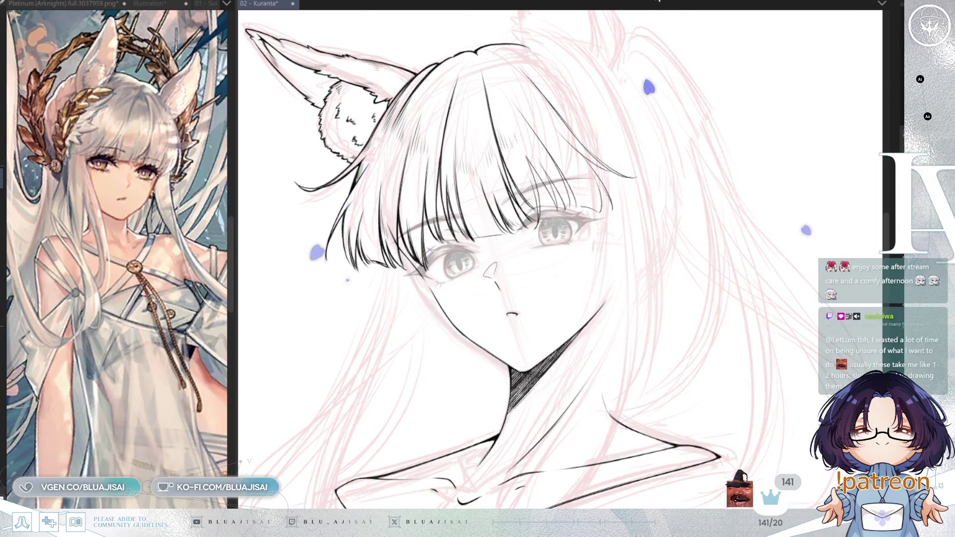
left_click_drag(692, 264, 713, 300)
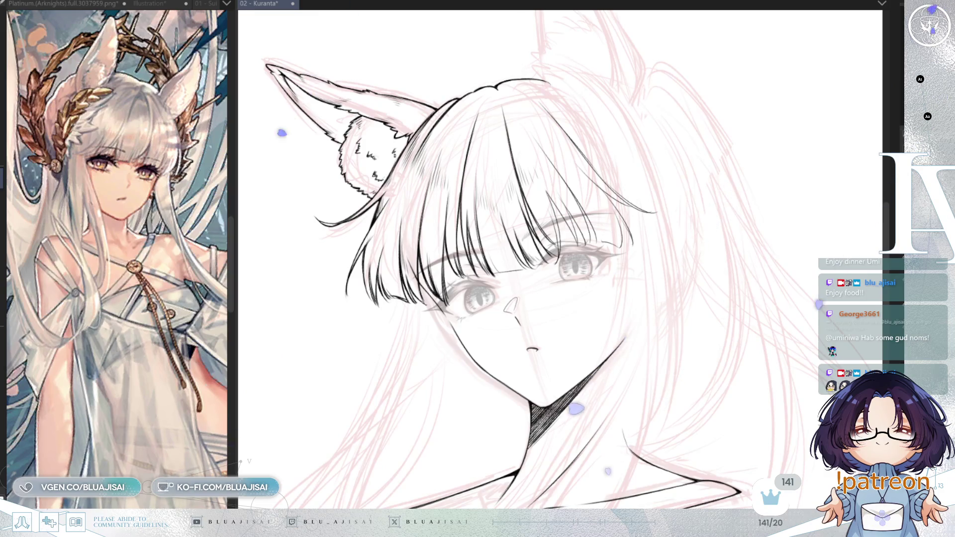
- Reframe to show the whole head and ear, mirroring the canvas to check the face
mouse_move(777, 203)
left_mouse_down()
mouse_move(746, 164)
mouse_move(736, 199)
left_mouse_up()
left_click_drag(763, 257, 796, 269)
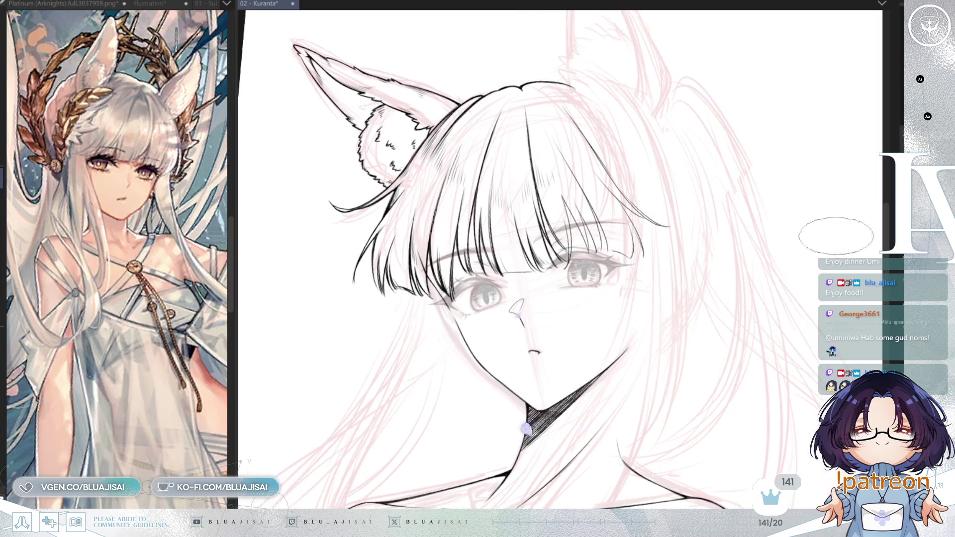
scroll(803, 331, "up", 5)
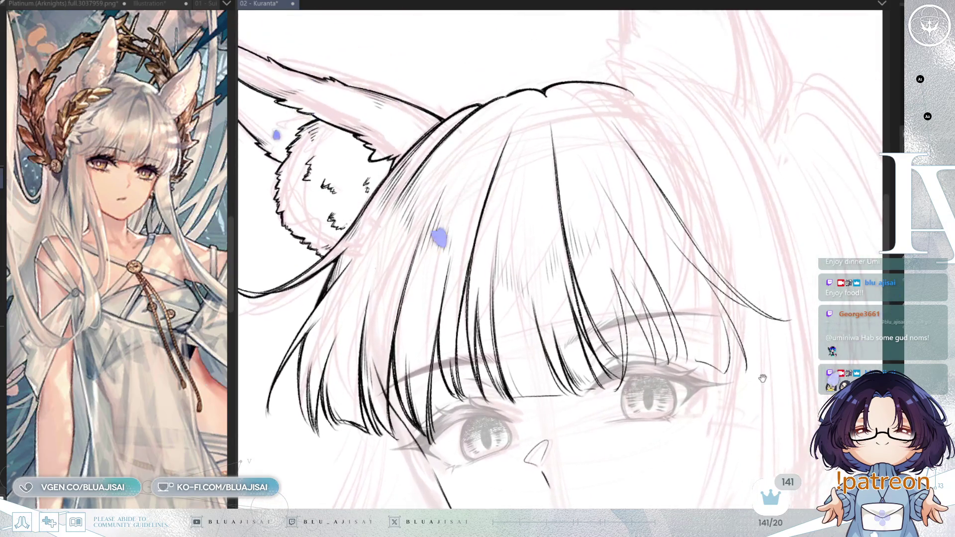
scroll(803, 331, "down", 3)
left_click_drag(803, 330, 786, 273)
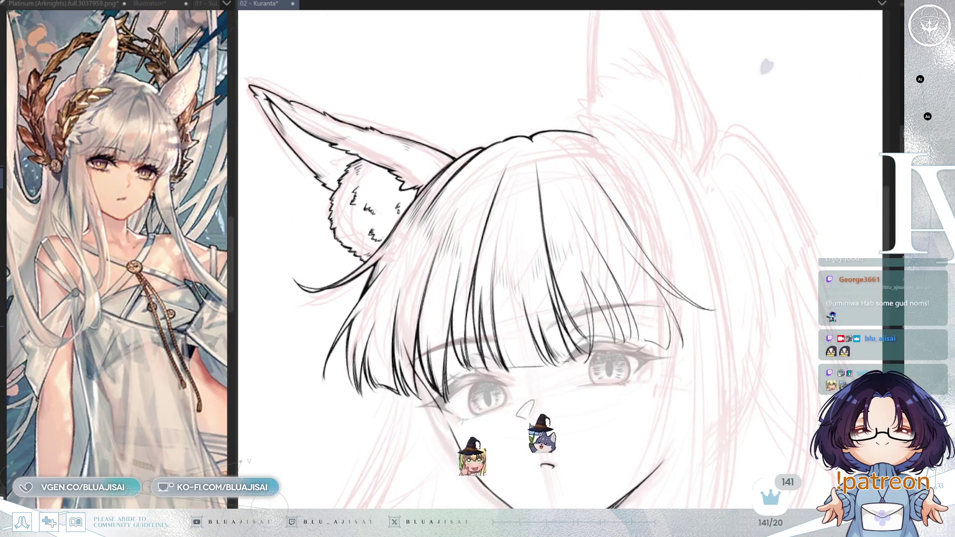
key("h")
key("h")
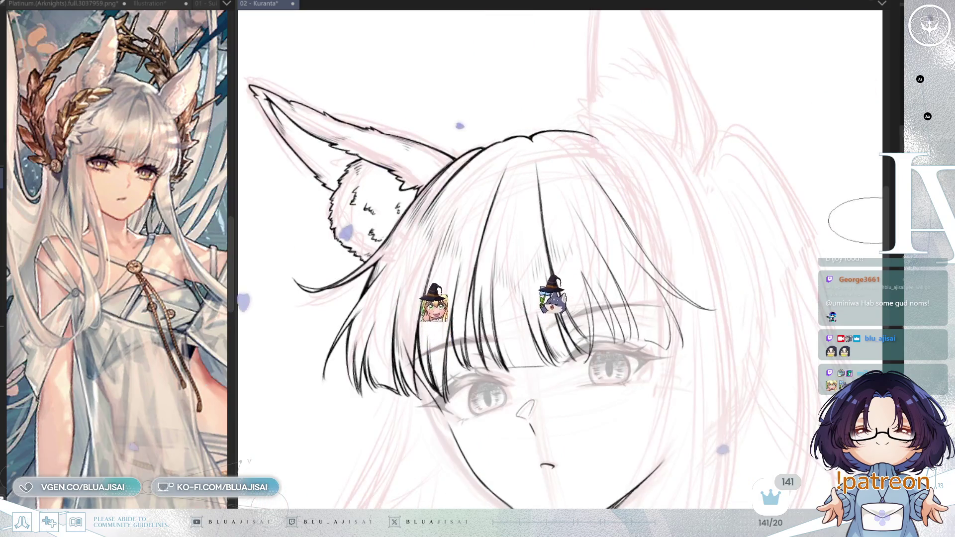
left_click_drag(811, 333, 783, 305)
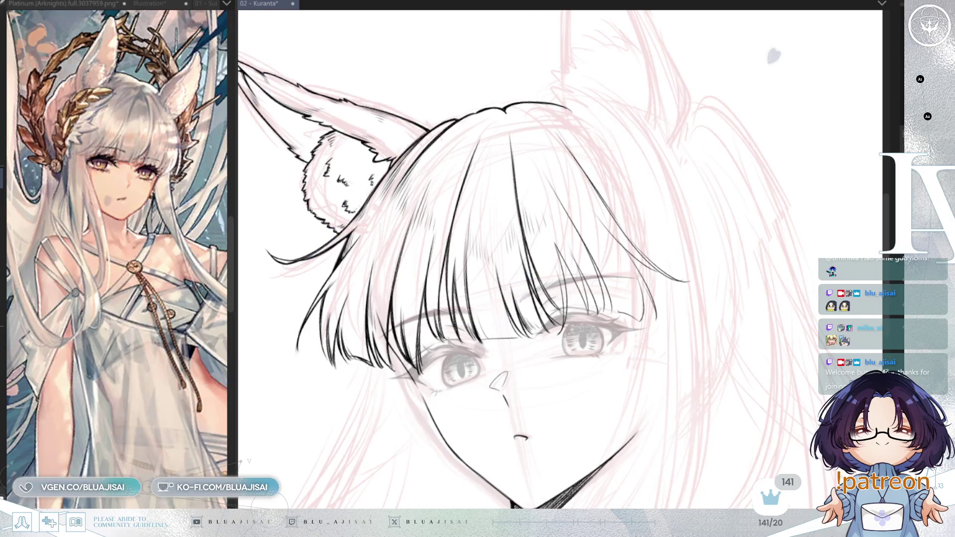
- Unmirror and rotate the canvas so bang strands run vertical, framing the top of the bangs
key("m")
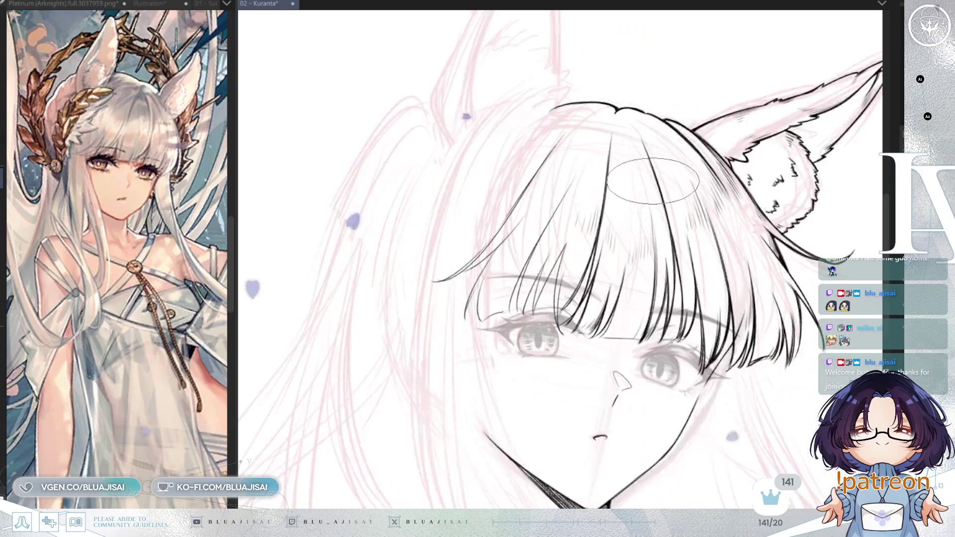
scroll(645, 175, "up", 2)
key("minus")
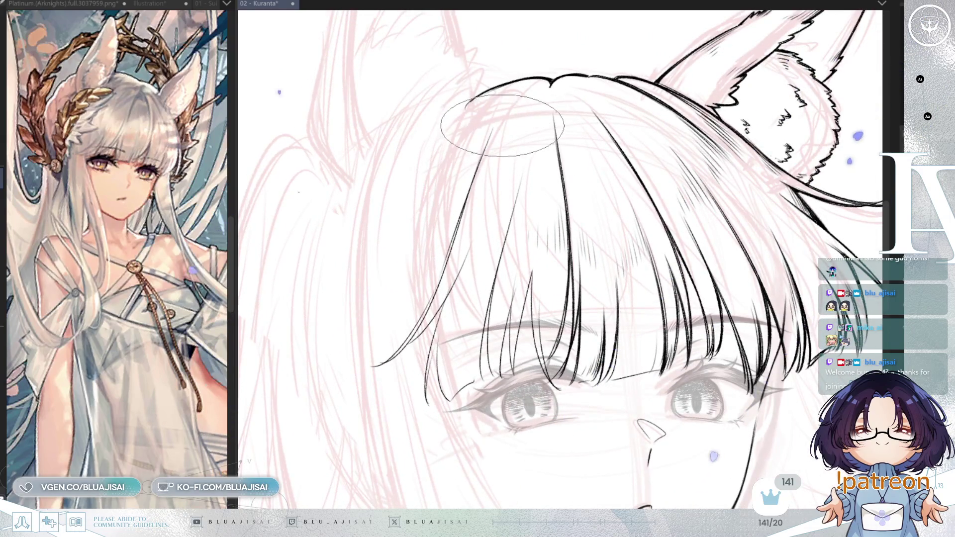
key("asciicircum")
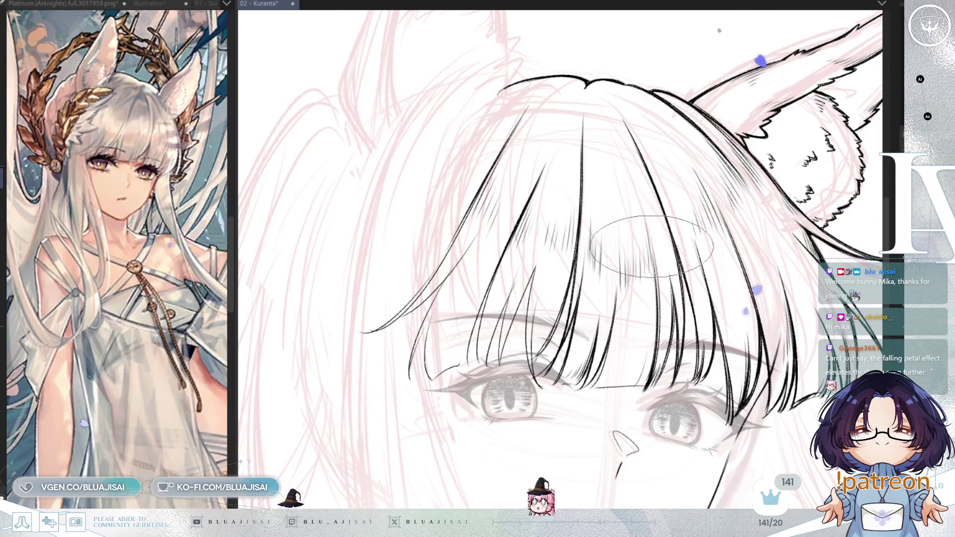
scroll(654, 190, "down", 2)
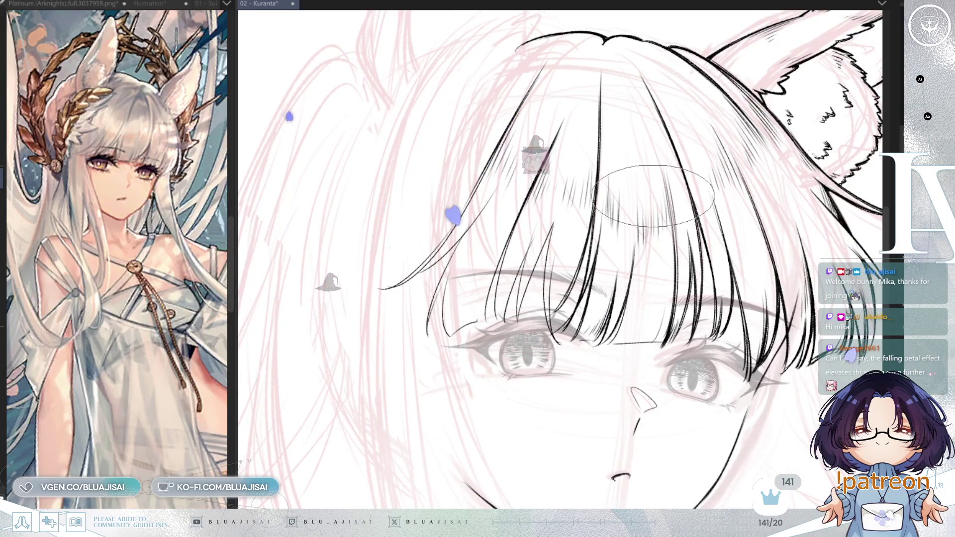
scroll(654, 199, "down", 2)
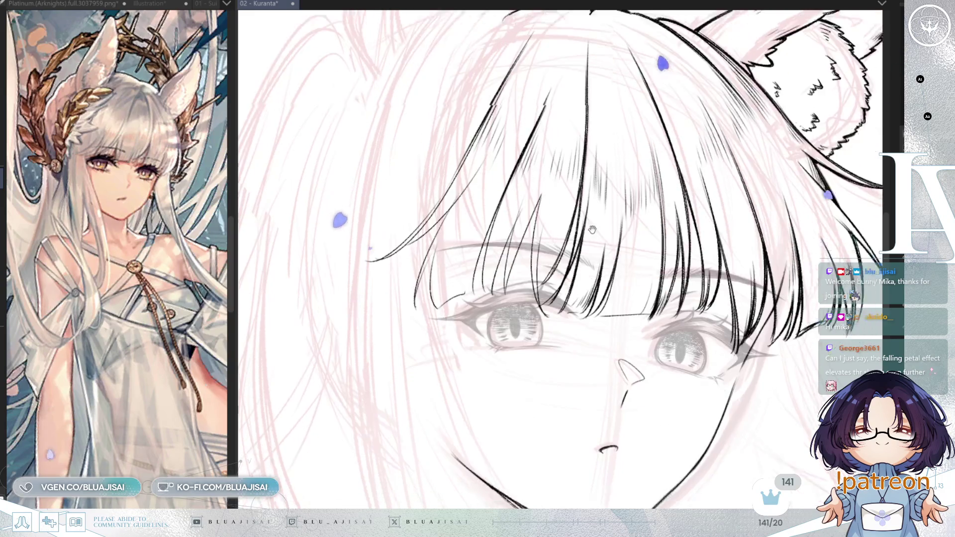
key("asciicircum")
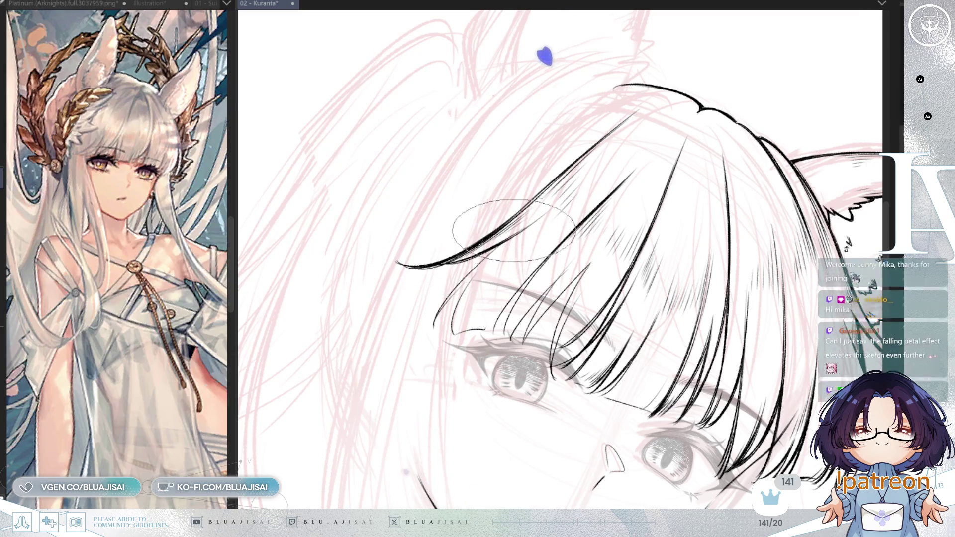
key("minus")
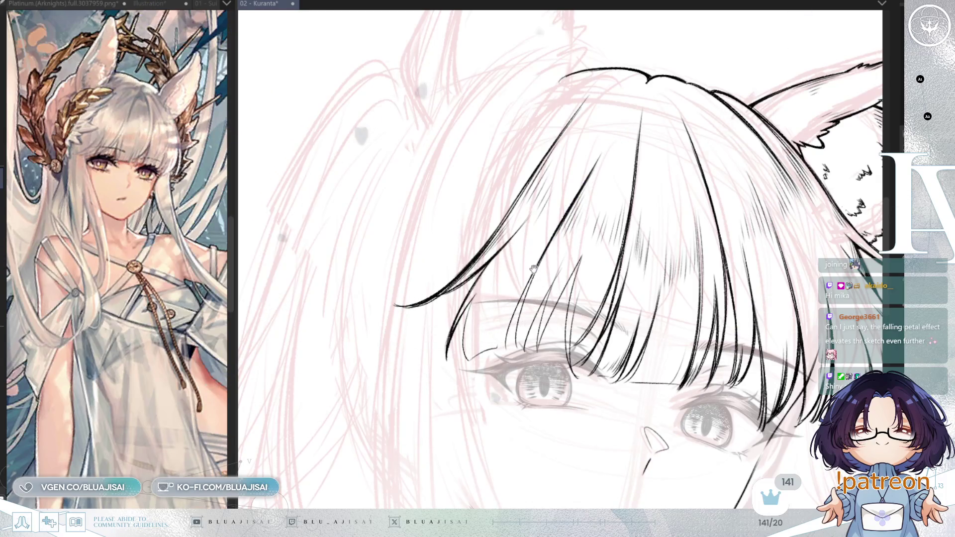
left_click_drag(533, 269, 486, 224)
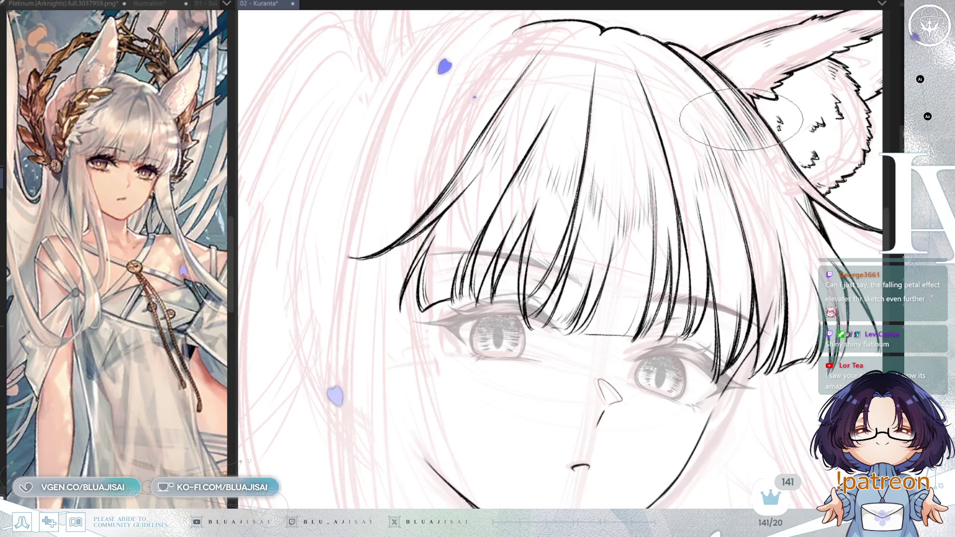
scroll(787, 130, "down", 1)
- Zoom out to bring the neck below the chin into view
scroll(788, 131, "down", 3)
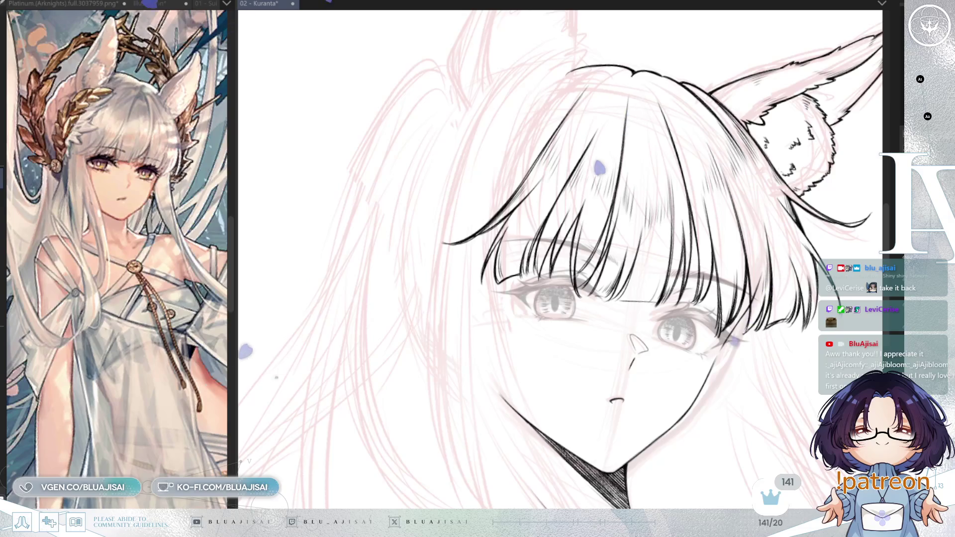
scroll(532, 159, "up", 2)
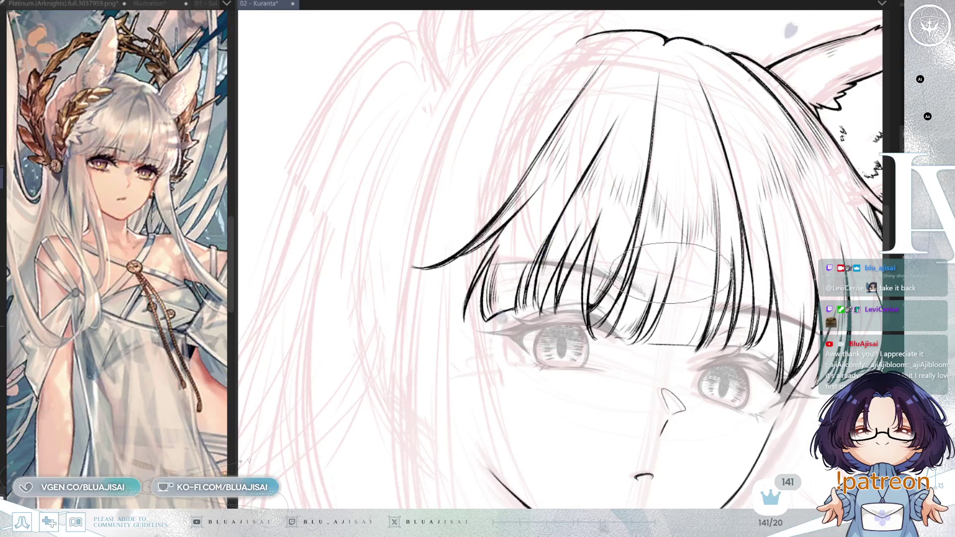
key("h")
left_click_drag(589, 285, 639, 318)
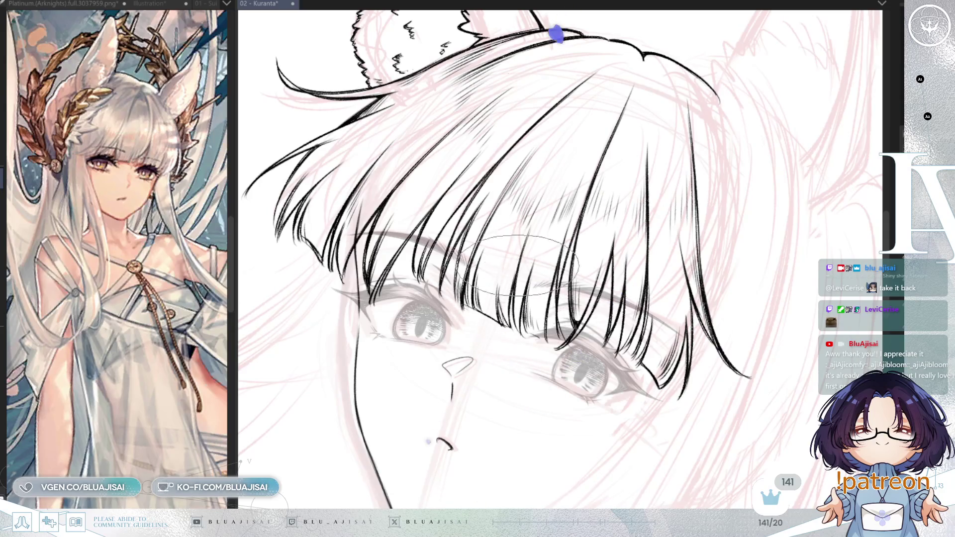
key("minus")
key("minus")
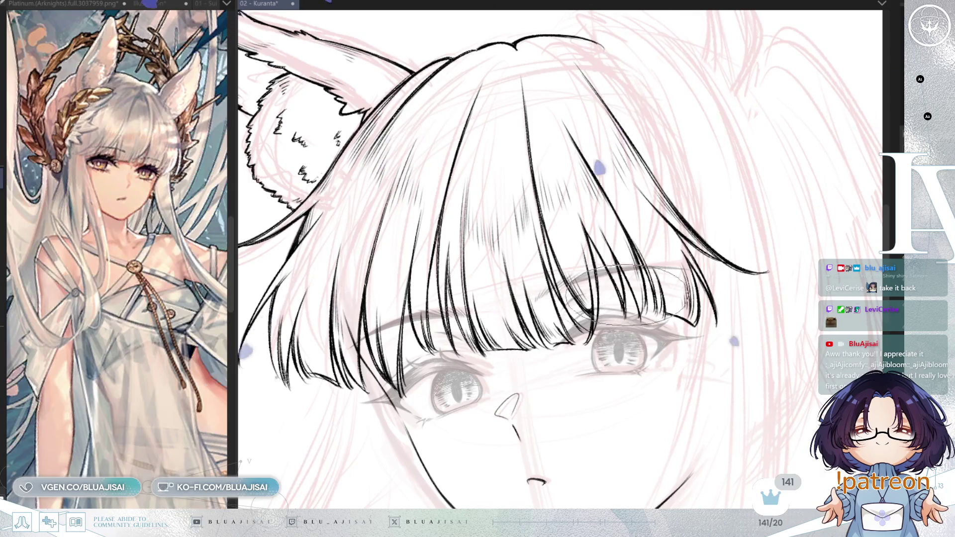
key("ctrl+minus")
key("ctrl+minus")
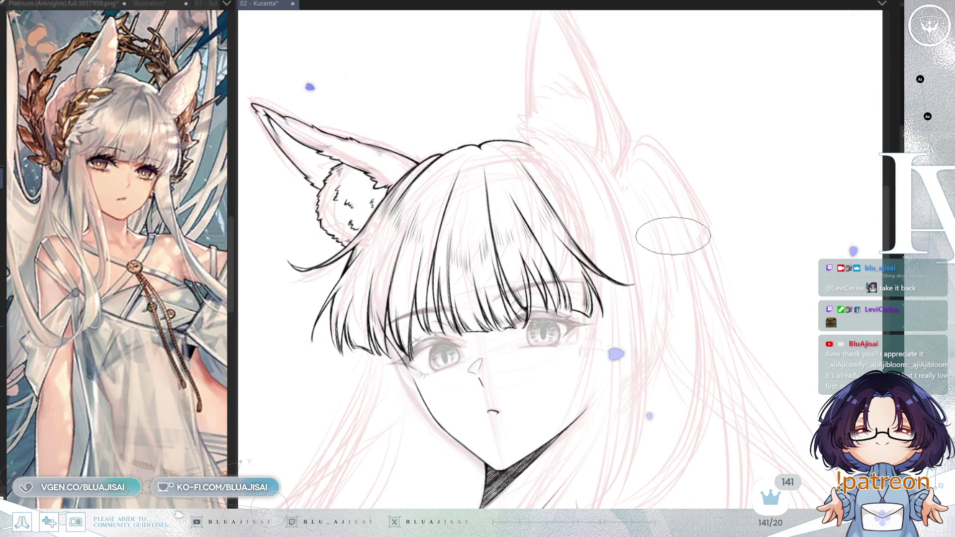
key("h")
- Tilt the view and ink the left ear's left edge up to the tip, redoing the first stroke
mouse_move(679, 230)
left_mouse_down()
mouse_move(534, 256)
mouse_move(488, 244)
mouse_move(488, 234)
mouse_move(440, 283)
left_mouse_up()
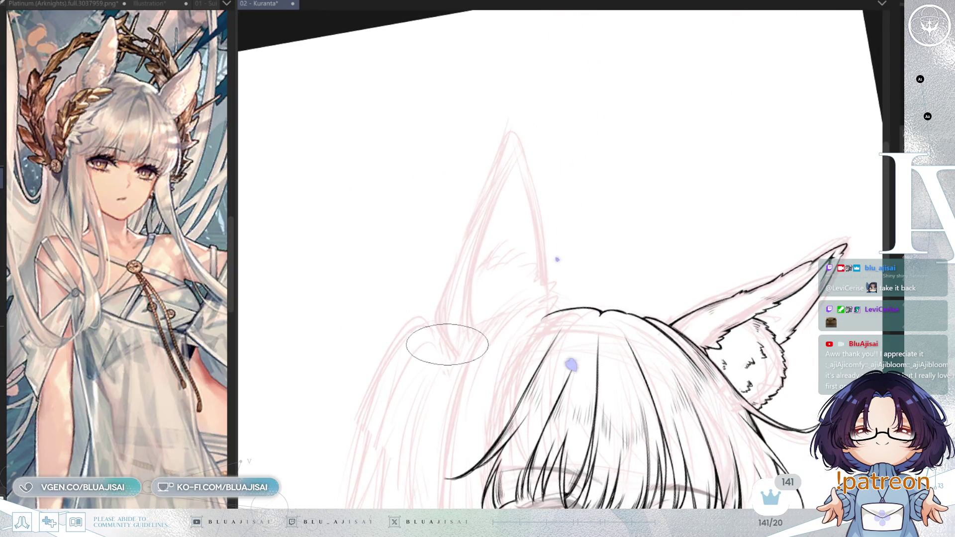
mouse_move(436, 322)
left_mouse_down()
mouse_move(501, 124)
mouse_move(505, 138)
left_mouse_up()
key("ctrl+z")
key("ctrl+plus")
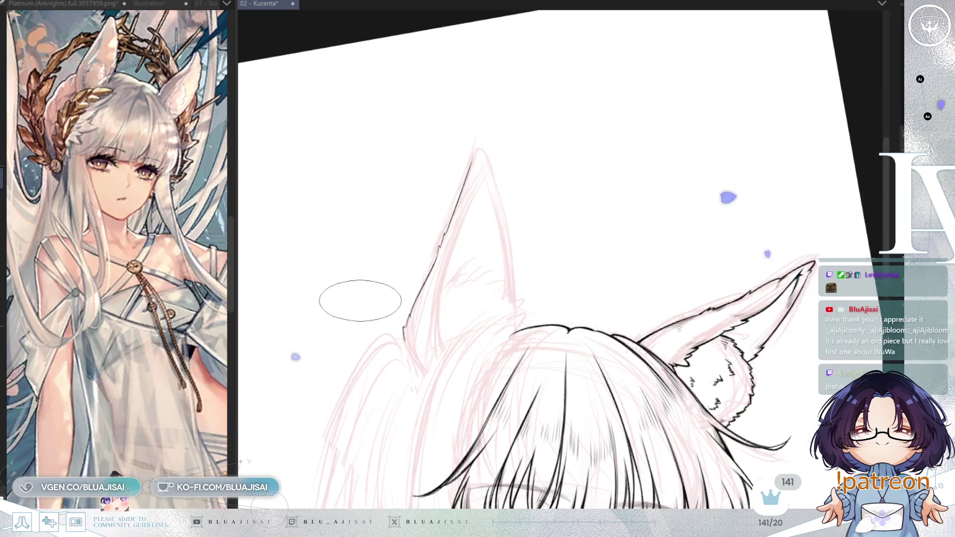
left_click_drag(454, 219, 491, 131)
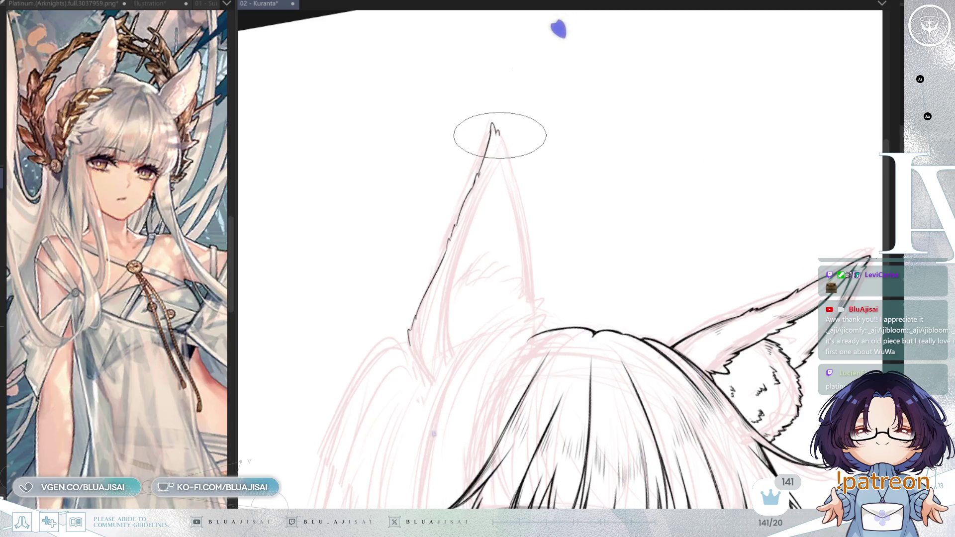
- Ink the ear's right edge down from the tip and add a fur zigzag at its base
mouse_move(496, 128)
left_mouse_down()
mouse_move(522, 185)
mouse_move(523, 237)
left_mouse_up()
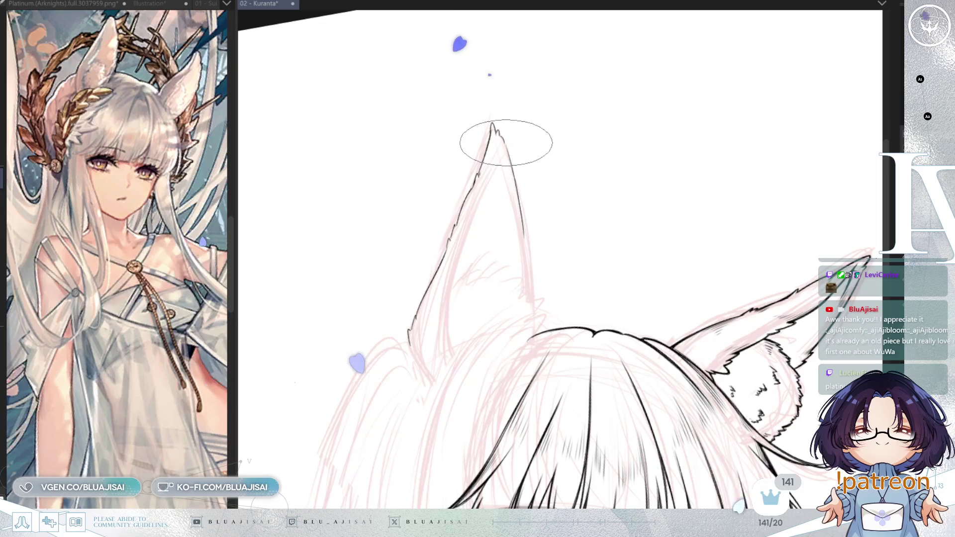
key("ctrl+z")
left_click_drag(500, 137, 536, 266)
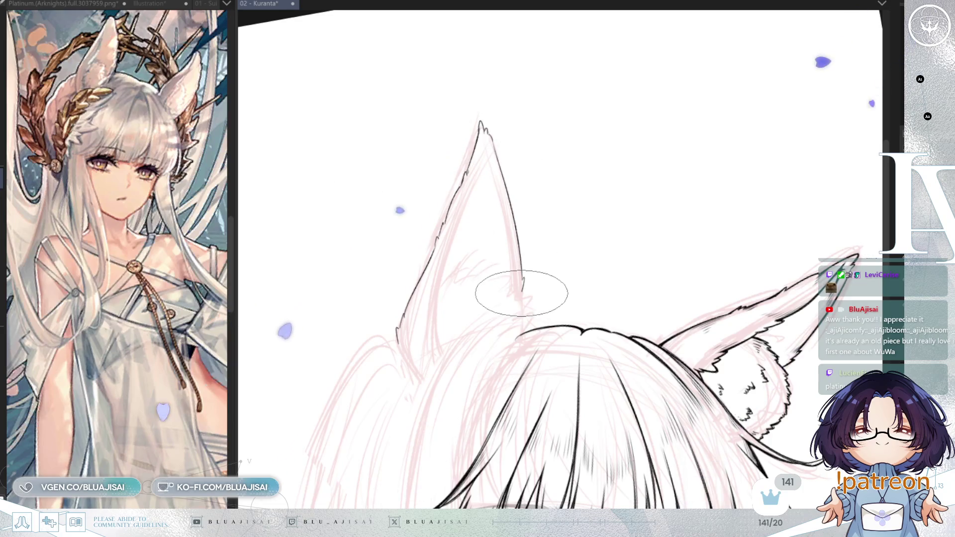
left_click_drag(523, 292, 529, 306)
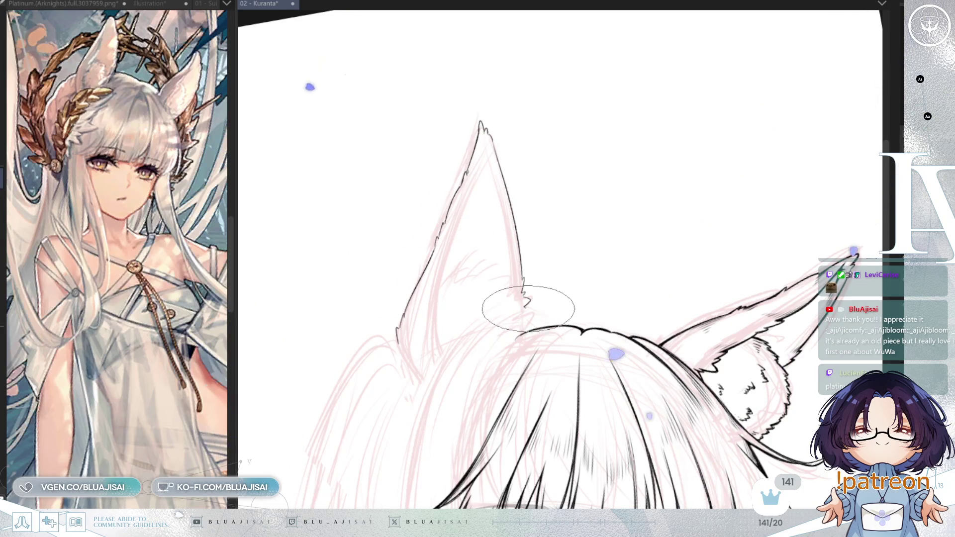
left_click_drag(518, 357, 527, 326)
scroll(507, 401, "down", 2)
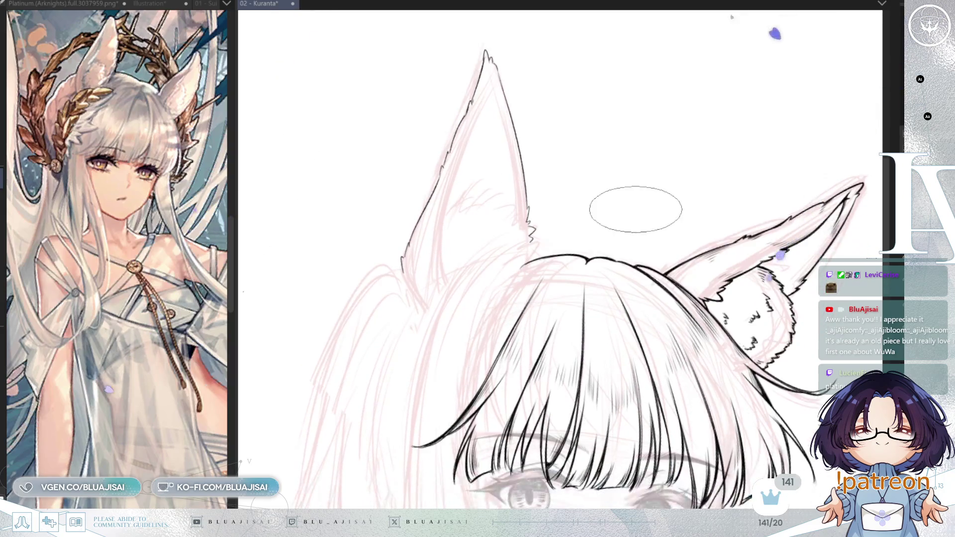
- Zoom in on the upright ear's tip and erase the stray stroke there
scroll(591, 281, "down", 3)
mouse_move(583, 298)
left_mouse_down()
mouse_move(553, 248)
mouse_move(531, 303)
mouse_move(551, 276)
left_mouse_up()
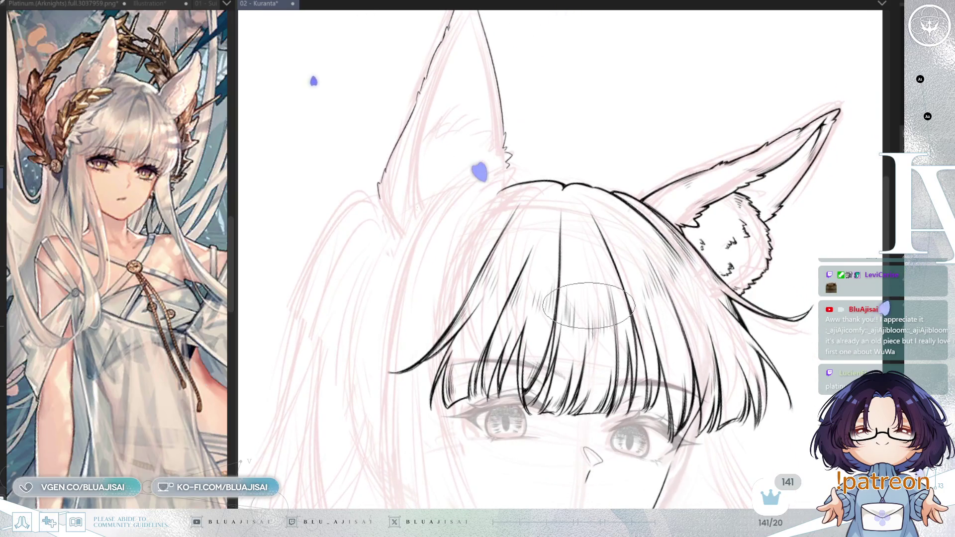
scroll(589, 305, "up", 4)
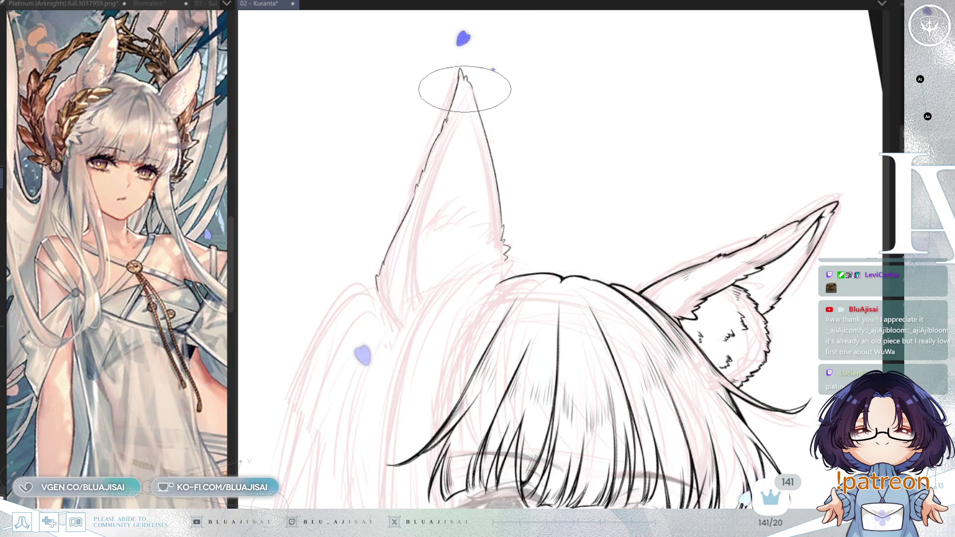
mouse_move(445, 163)
left_mouse_down()
mouse_move(422, 205)
mouse_move(463, 92)
mouse_move(409, 245)
mouse_move(461, 103)
mouse_move(405, 224)
mouse_move(416, 230)
mouse_move(422, 274)
left_mouse_up()
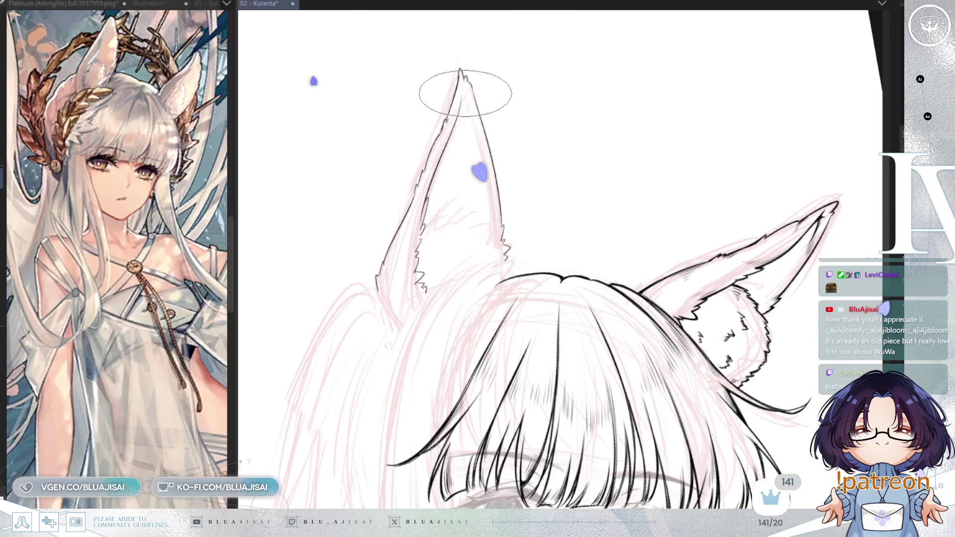
scroll(465, 92, "up", 1)
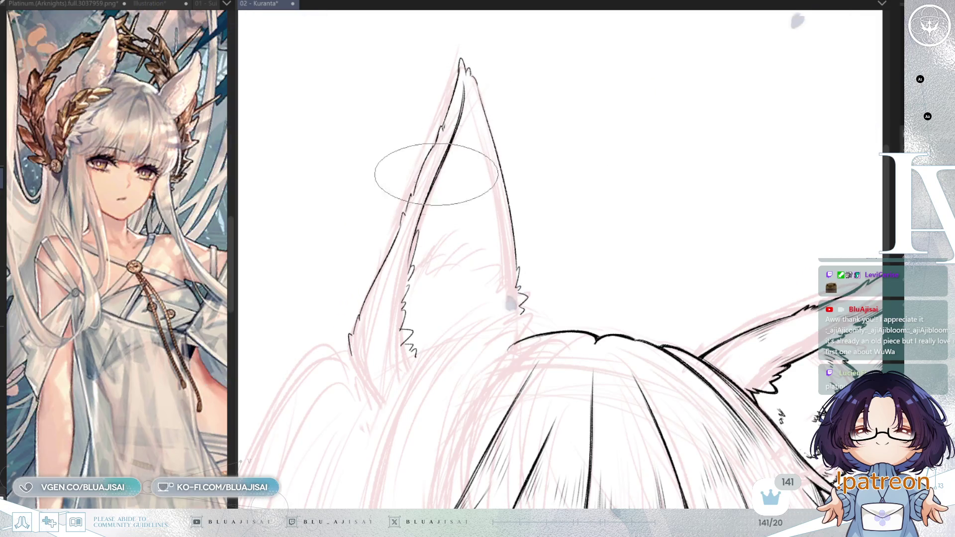
- Swap brushes, follow the ear outline while inking, and mirror the canvas to check the ear
key("p")
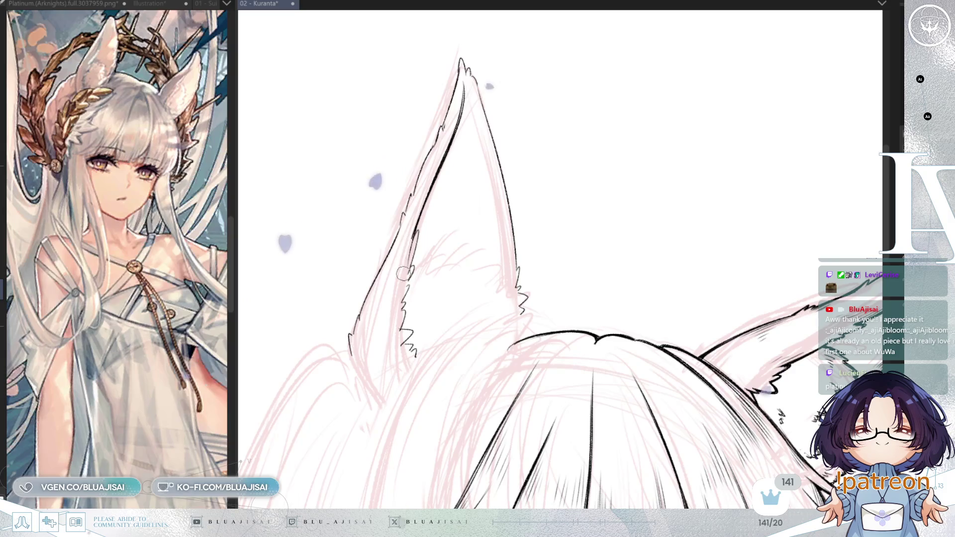
key("e")
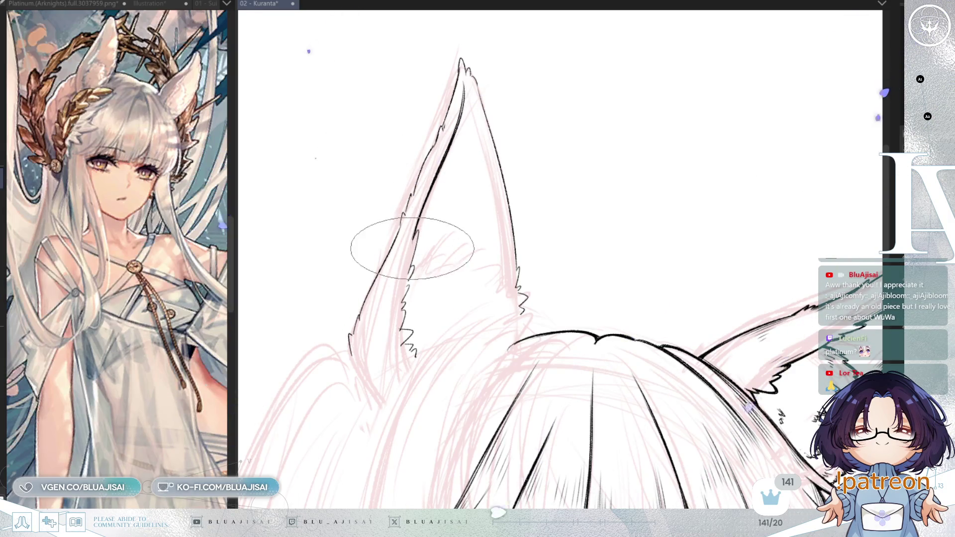
left_click_drag(481, 224, 471, 154)
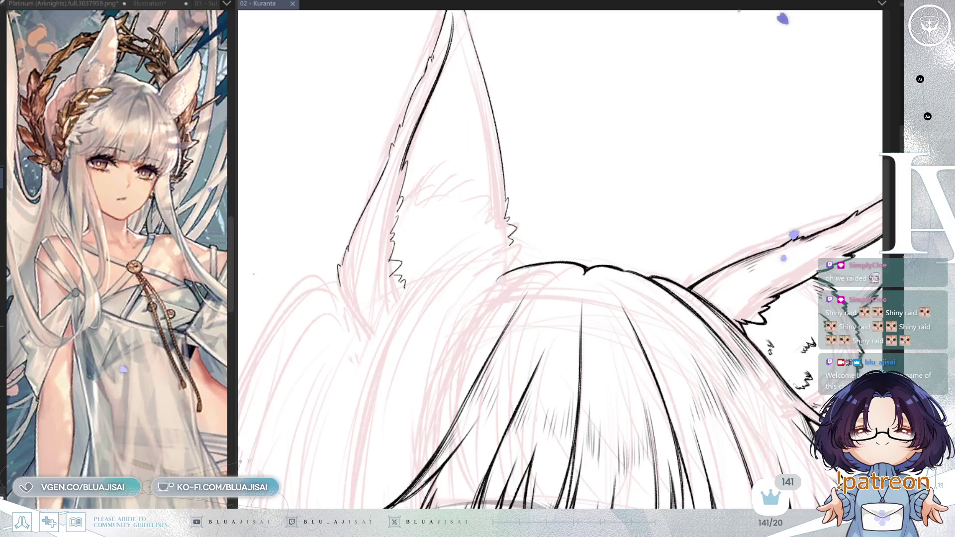
scroll(502, 117, "up", 3)
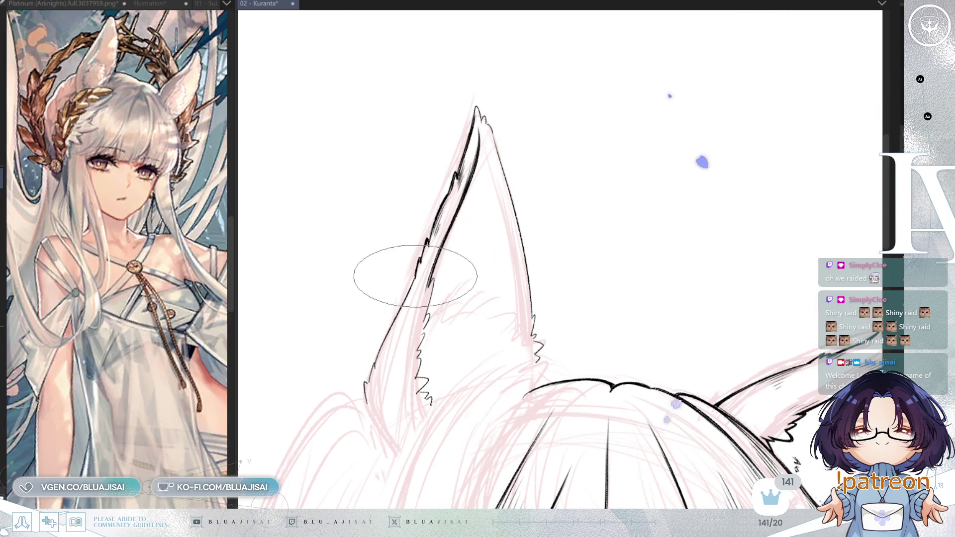
left_click_drag(385, 334, 459, 211)
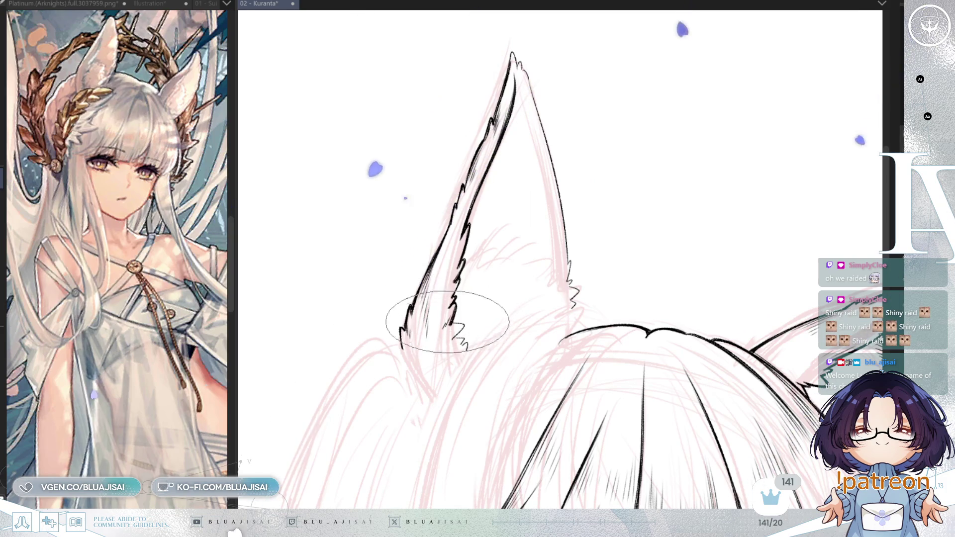
left_click_drag(528, 264, 529, 258)
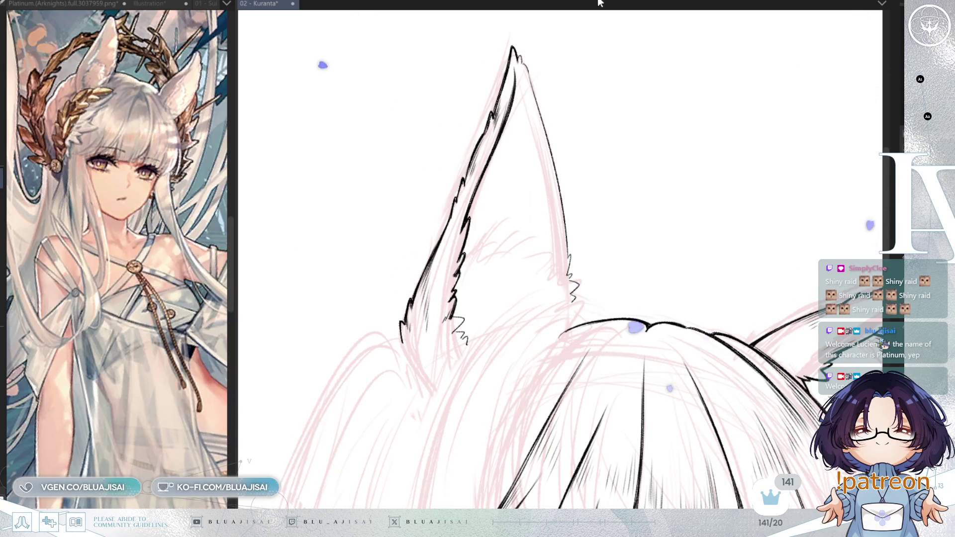
key("h")
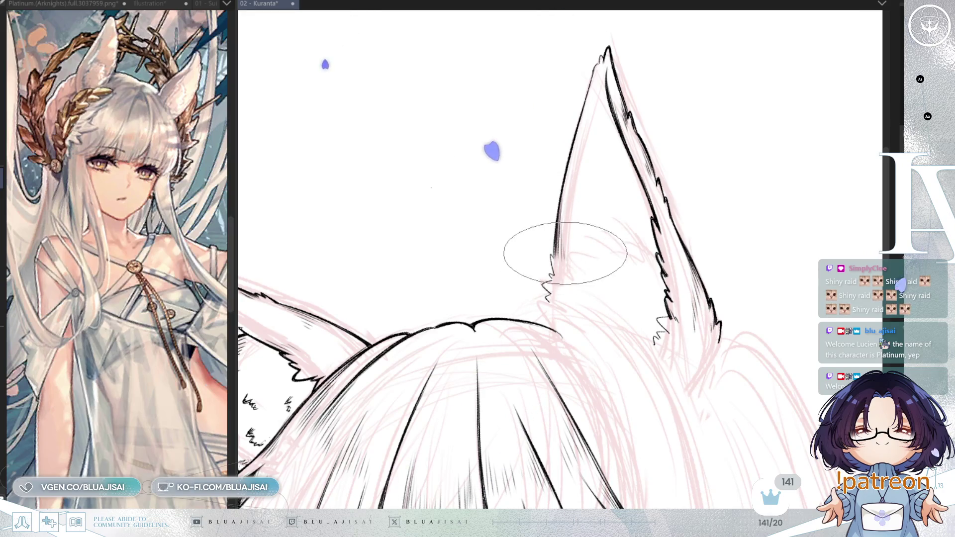
left_click_drag(605, 176, 712, 133)
scroll(711, 134, "down", 3)
scroll(622, 114, "up", 2)
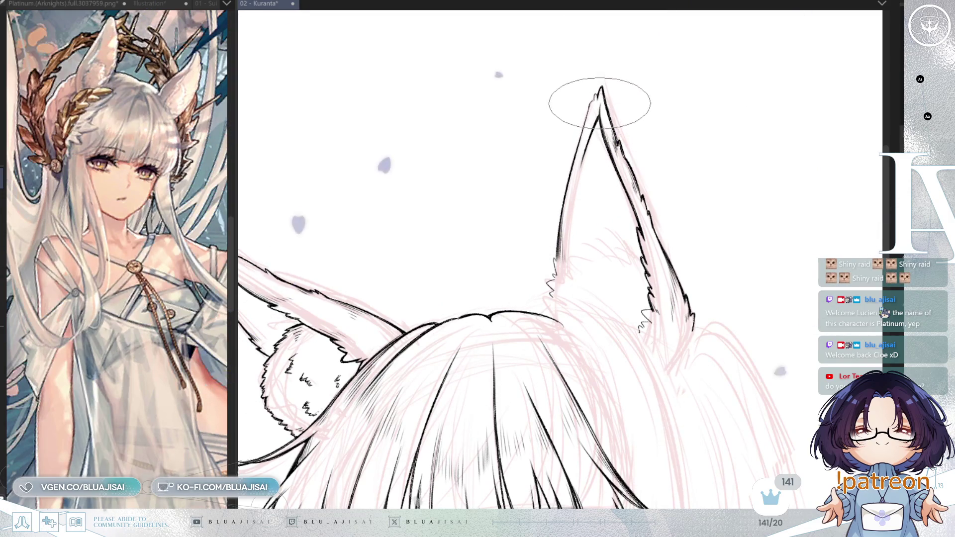
mouse_move(607, 113)
left_mouse_down()
mouse_move(580, 152)
mouse_move(576, 138)
left_mouse_up()
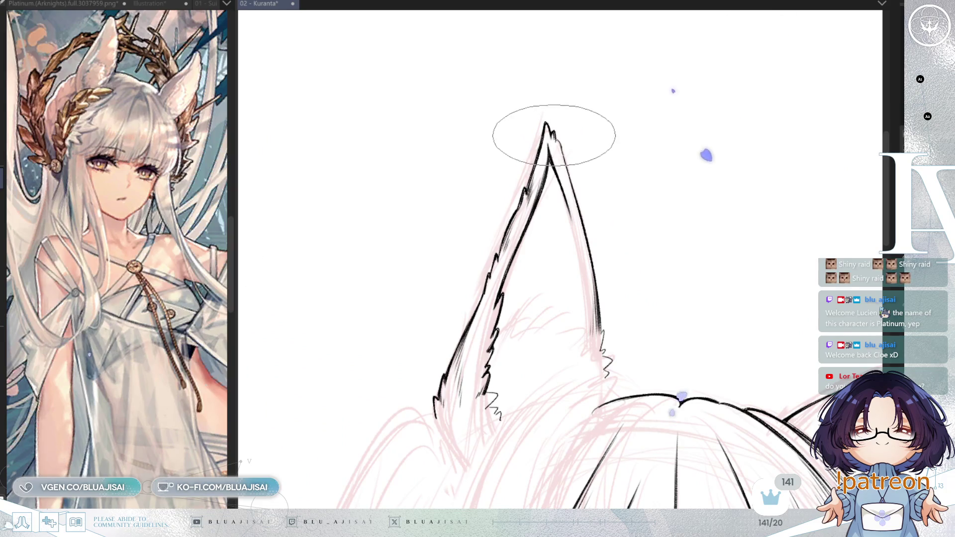
key("h")
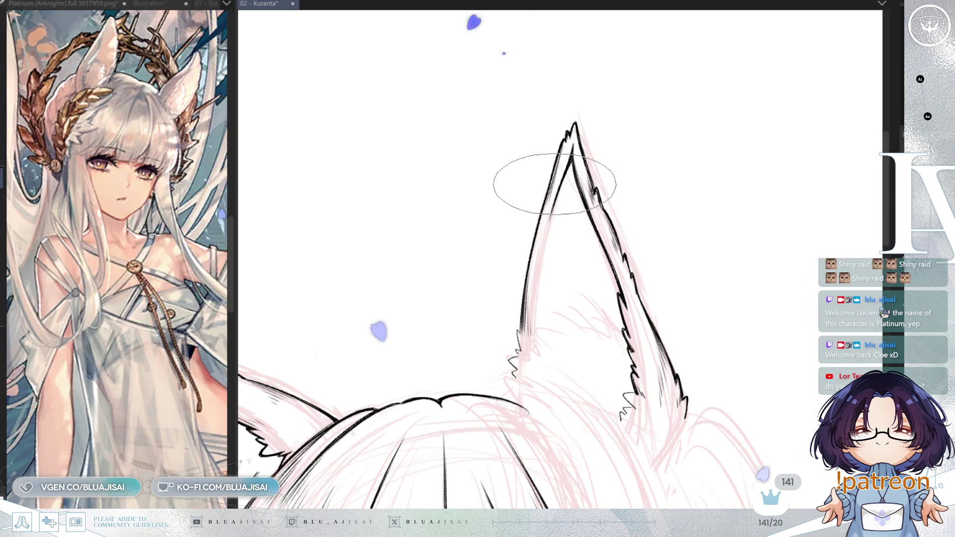
scroll(547, 188, "down", 3)
key("h")
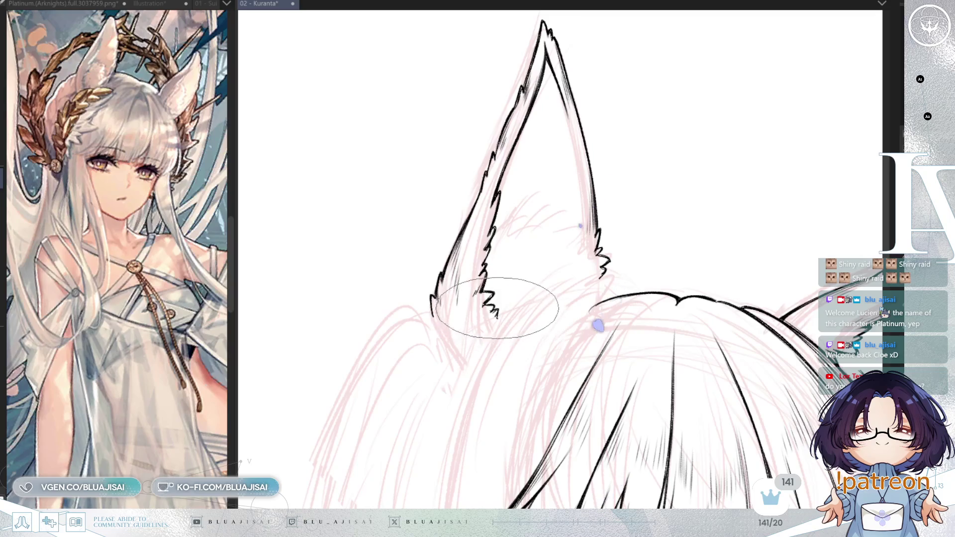
left_click_drag(628, 204, 616, 218)
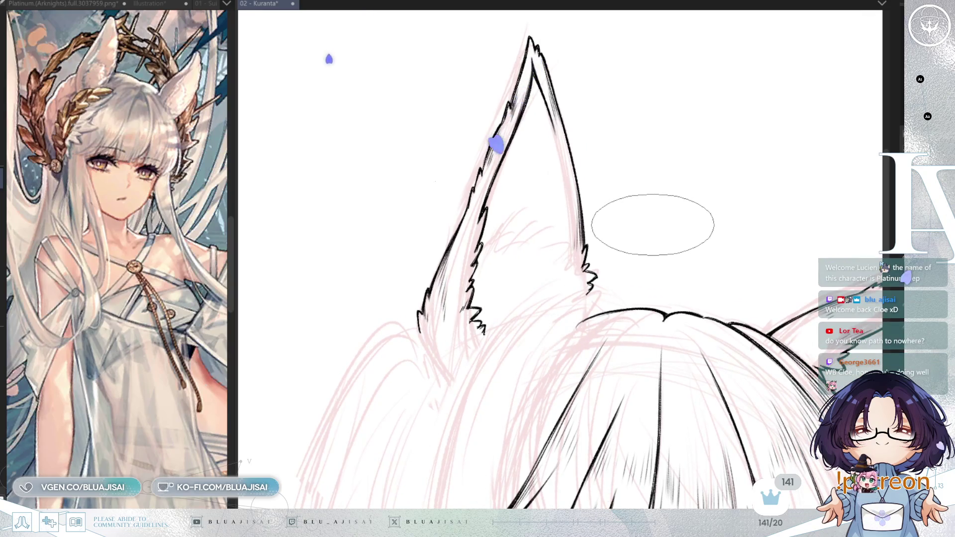
key("h")
scroll(647, 227, "down", 5)
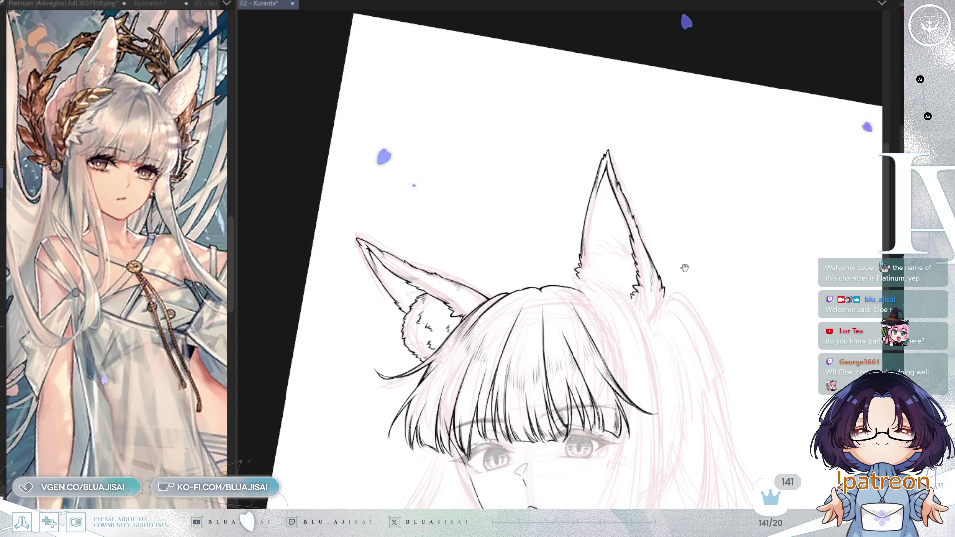
left_click_drag(713, 255, 716, 229)
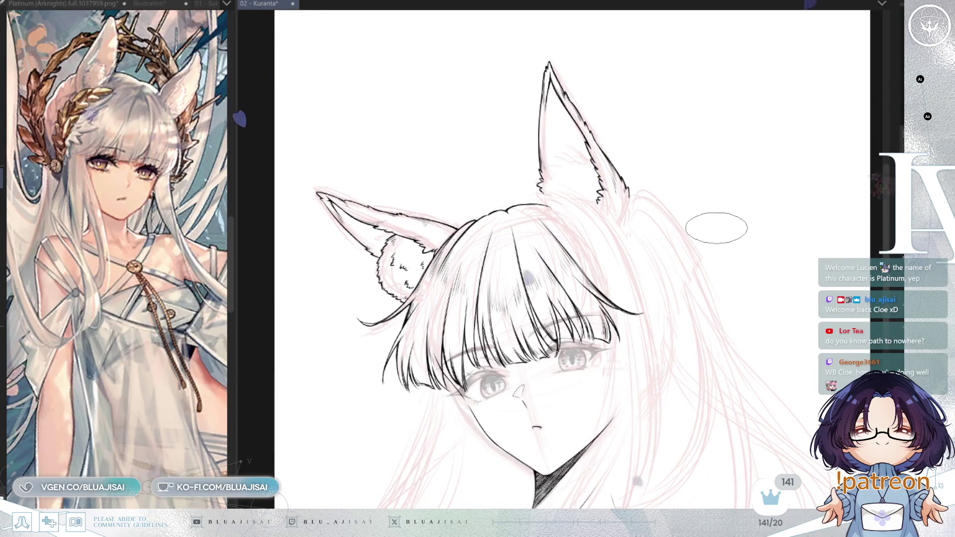
left_click_drag(712, 267, 722, 172)
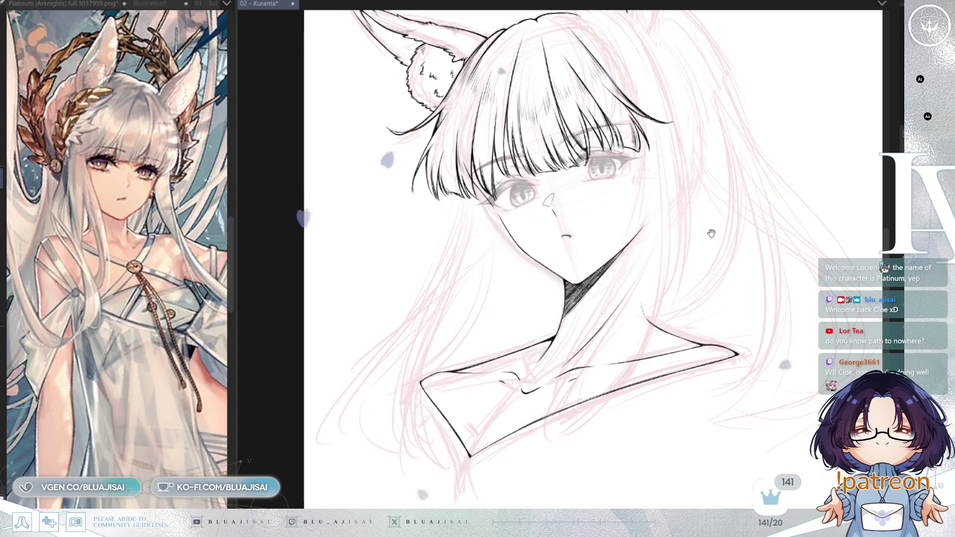
left_click_drag(711, 234, 713, 229)
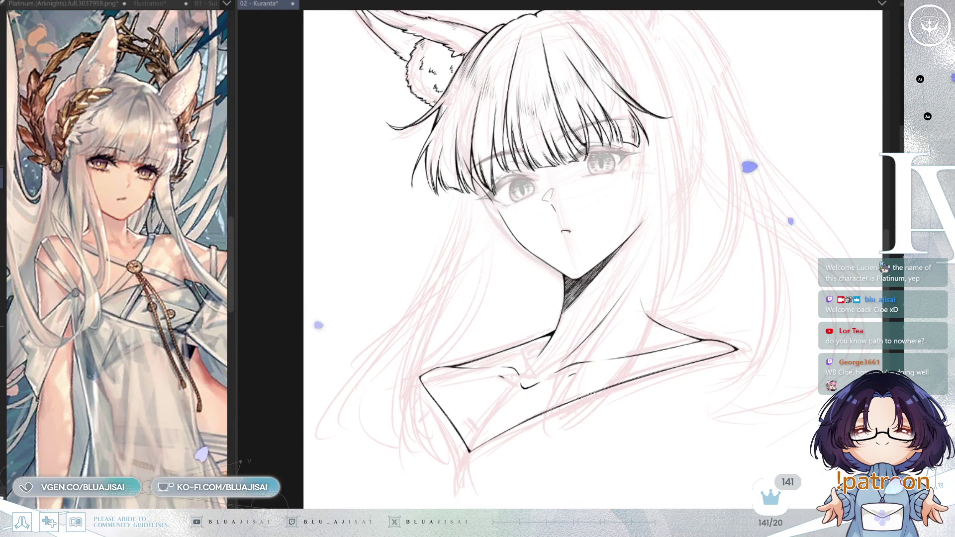
left_click_drag(548, 296, 620, 250)
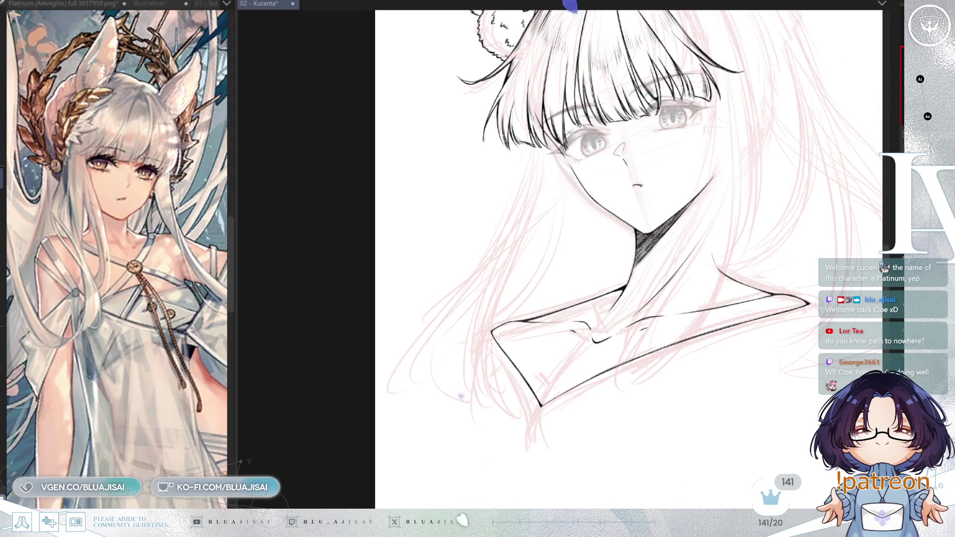
scroll(701, 50, "up", 3)
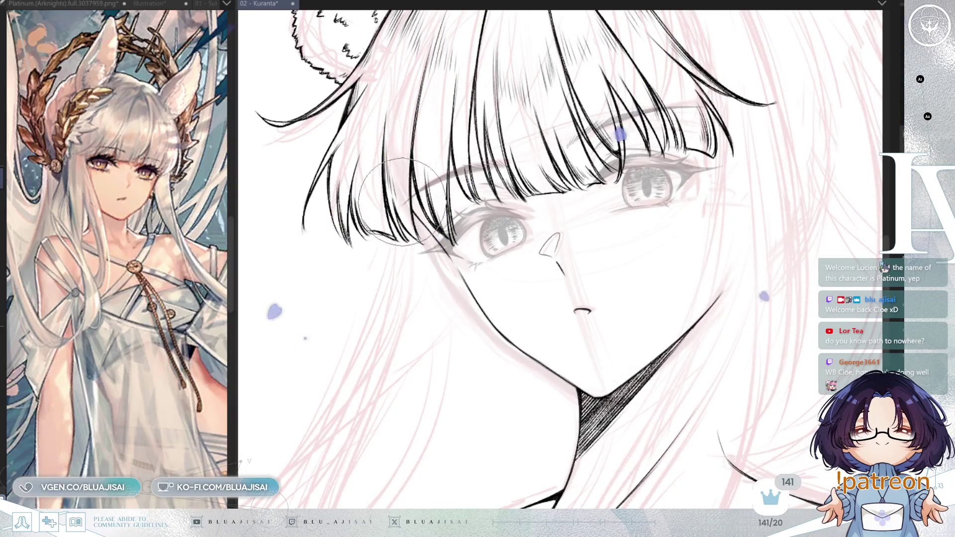
scroll(712, 341, "down", 2)
scroll(712, 342, "down", 3)
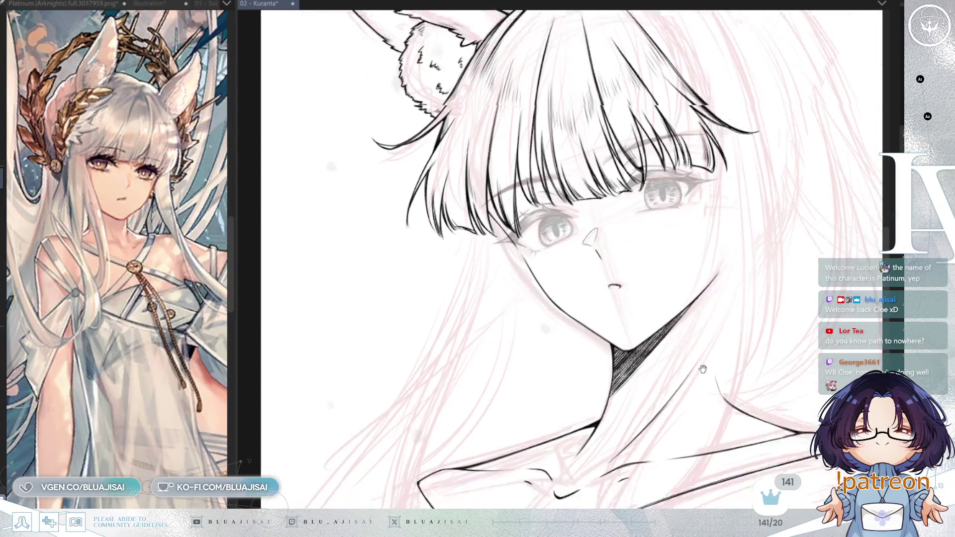
scroll(561, 99, "down", 2)
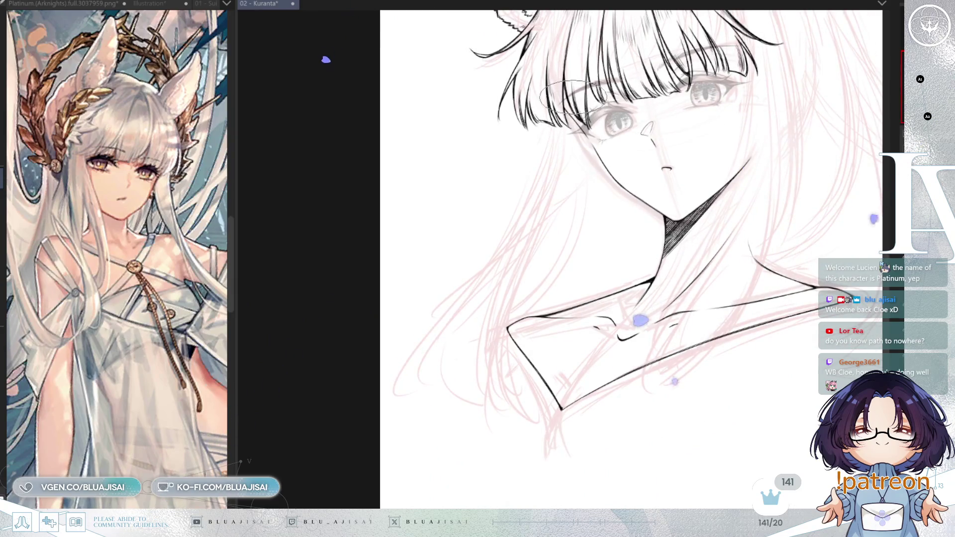
- Ink several long hair strands down the left side, one curving toward the shoulder, another near the neck
left_click_drag(563, 114, 420, 346)
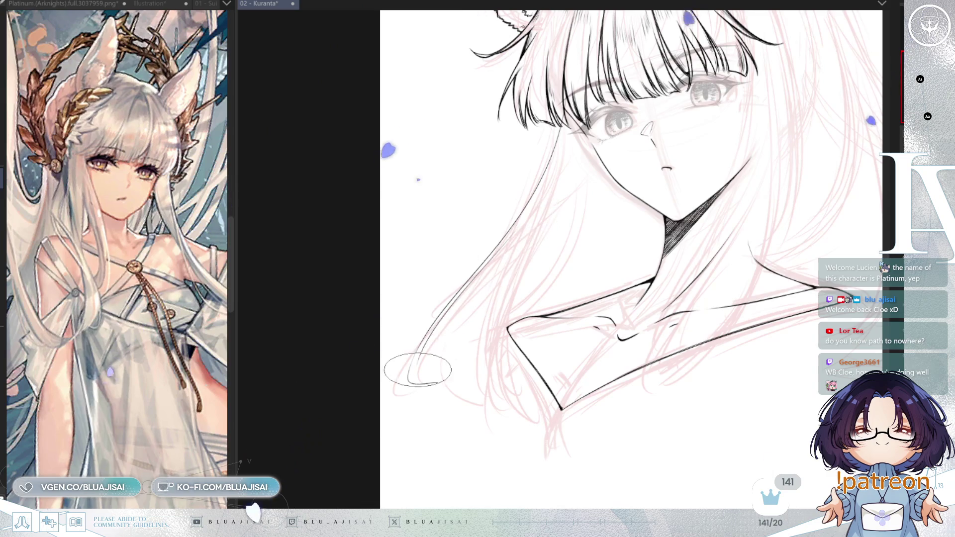
left_click_drag(509, 238, 416, 367)
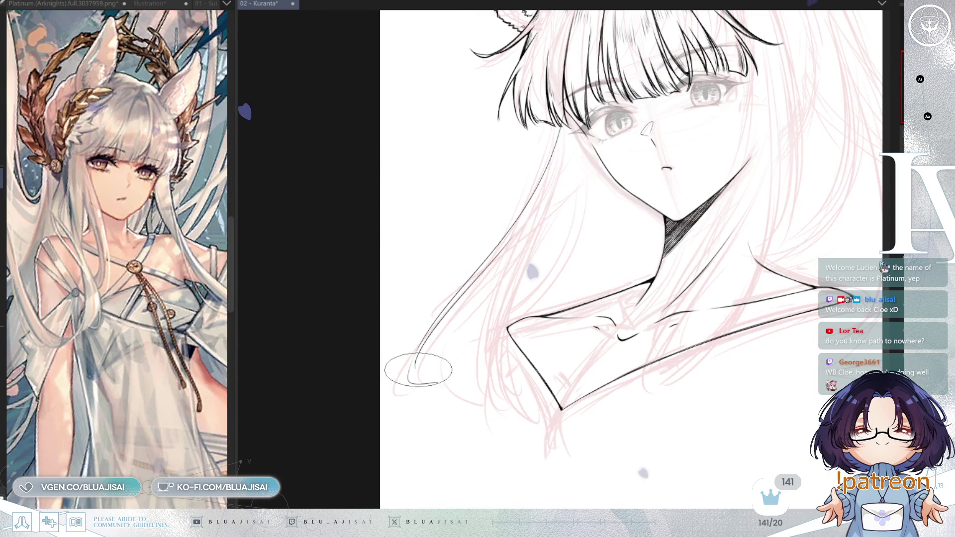
key("ctrl+z")
left_click_drag(497, 252, 411, 380)
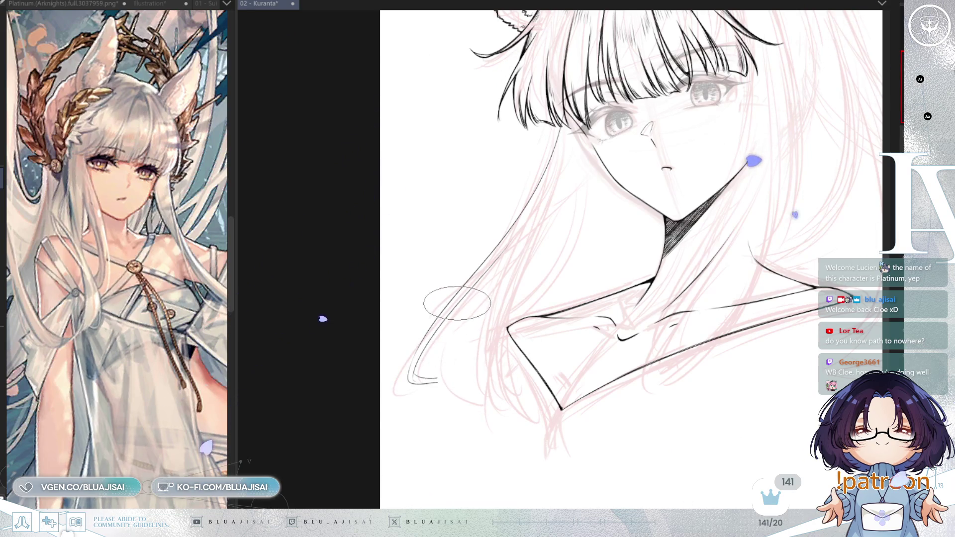
left_click_drag(520, 227, 480, 385)
key("ctrl+z")
left_click_drag(520, 211, 482, 386)
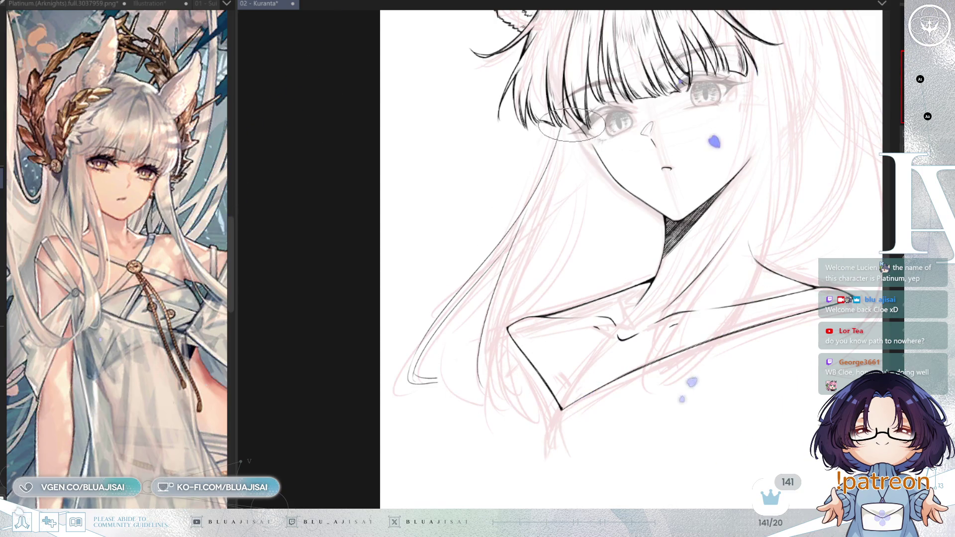
left_click_drag(577, 138, 503, 378)
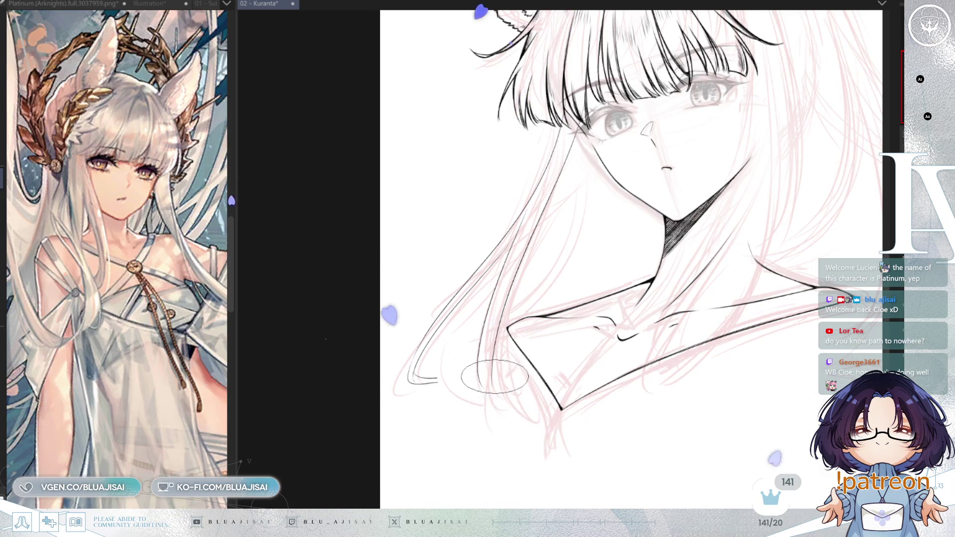
left_click_drag(485, 378, 544, 392)
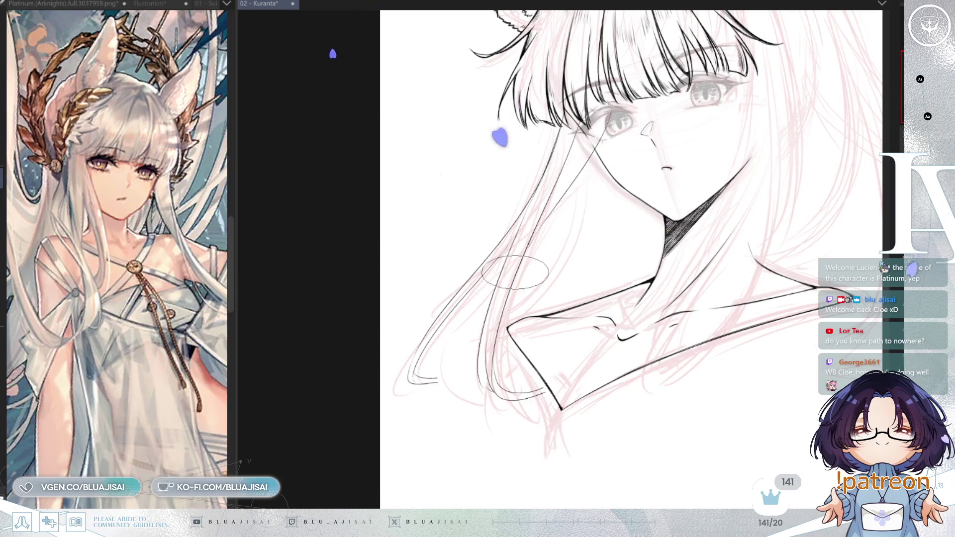
left_click_drag(598, 156, 577, 294)
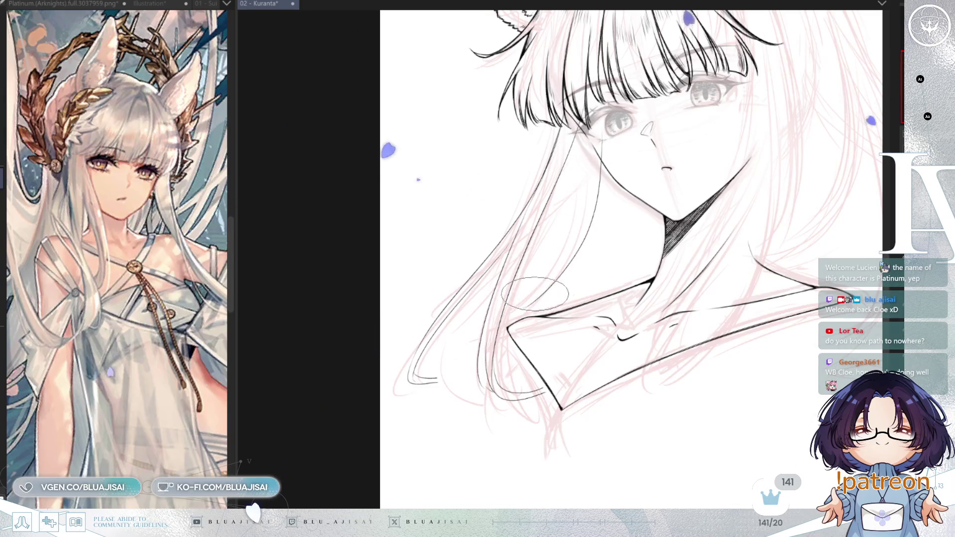
- On a mirrored, tilted view, ink a thin hair strand beside the neck along the left hair, then straighten the view
key("h")
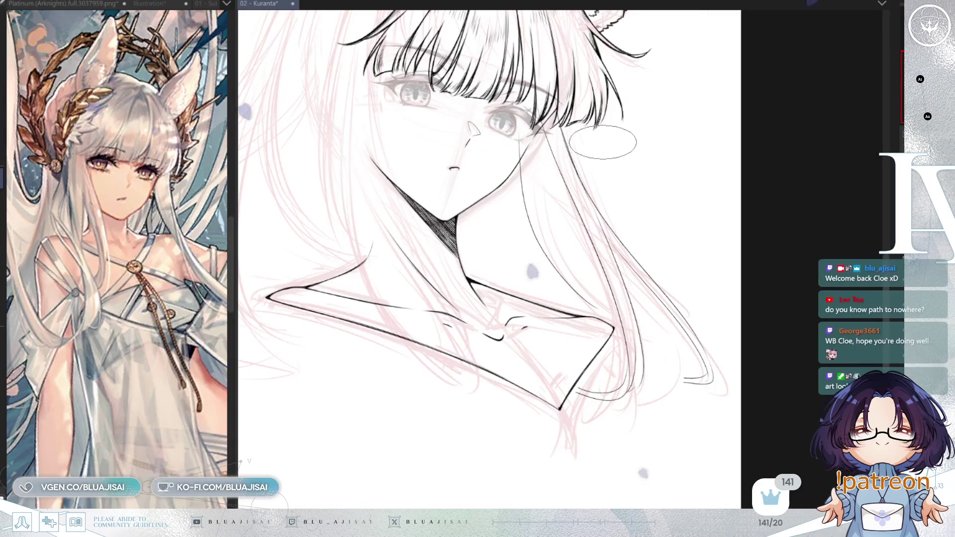
key("asciicircum")
key("asciicircum")
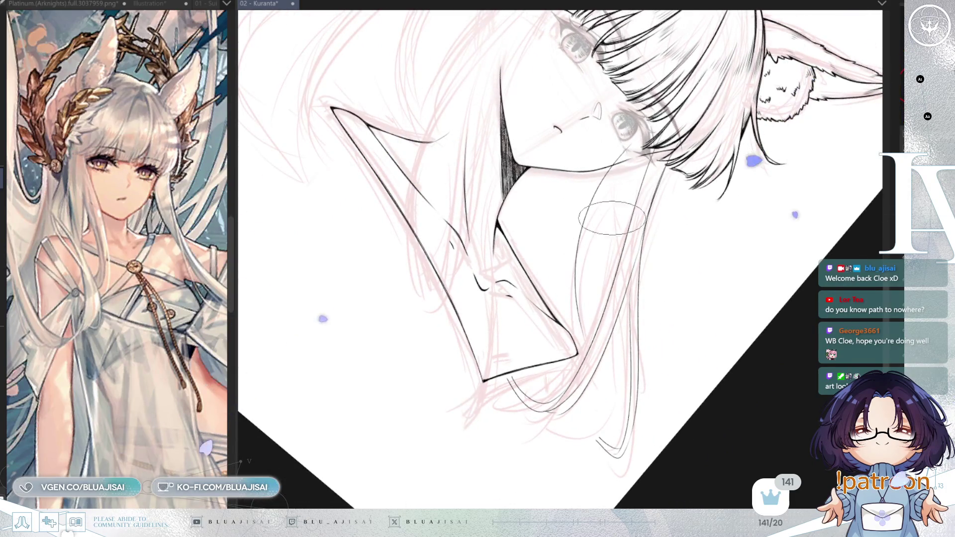
left_click_drag(603, 188, 579, 298)
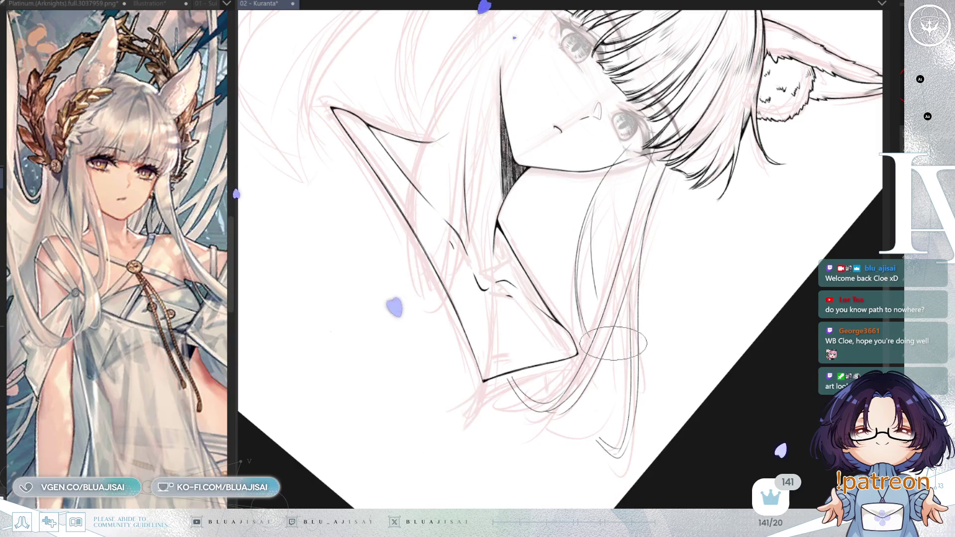
left_click_drag(625, 388, 691, 244)
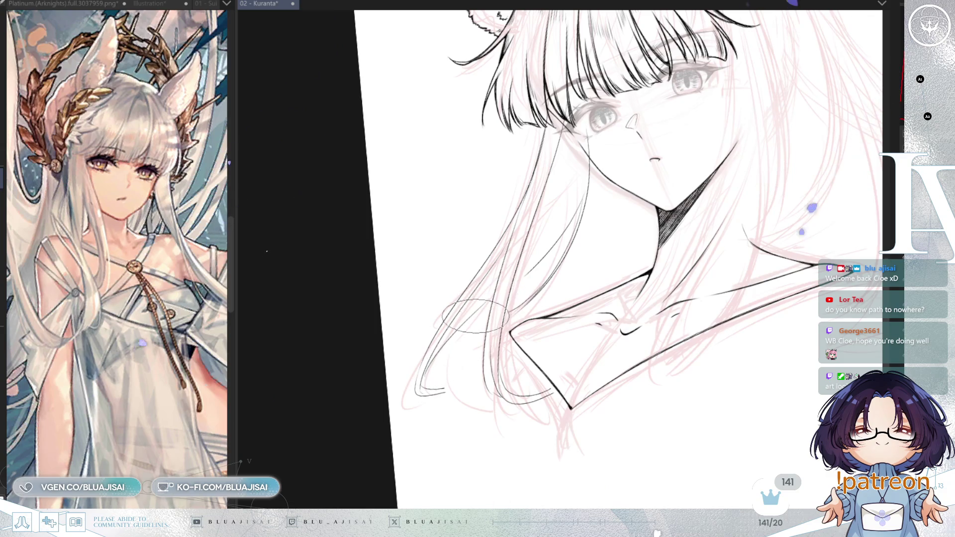
left_click_drag(511, 295, 494, 320)
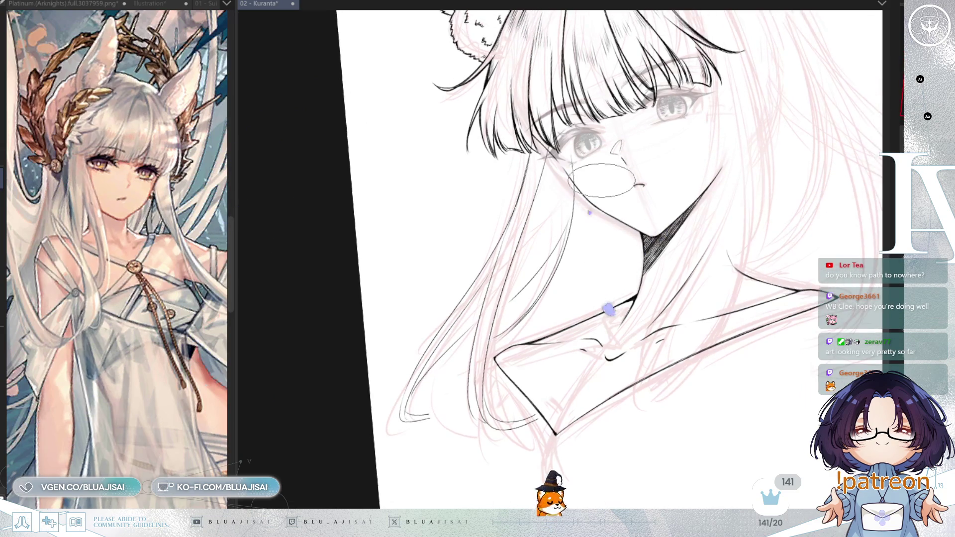
left_click_drag(612, 142, 644, 137)
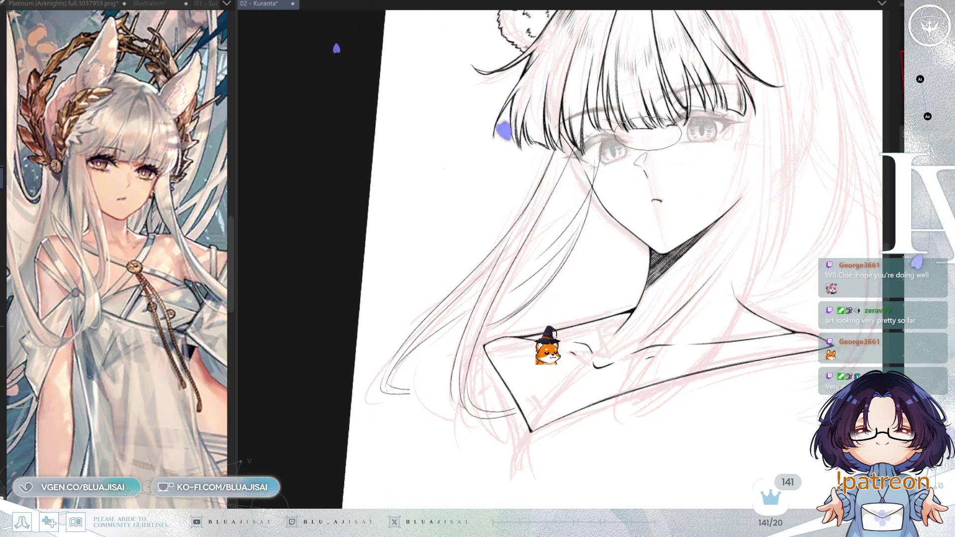
left_click_drag(703, 269, 635, 250)
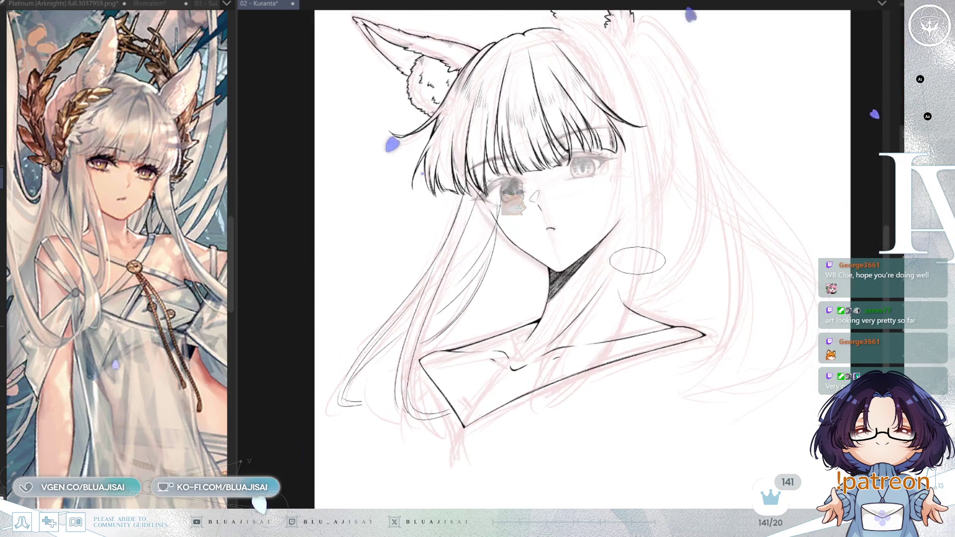
scroll(625, 260, "down", 1)
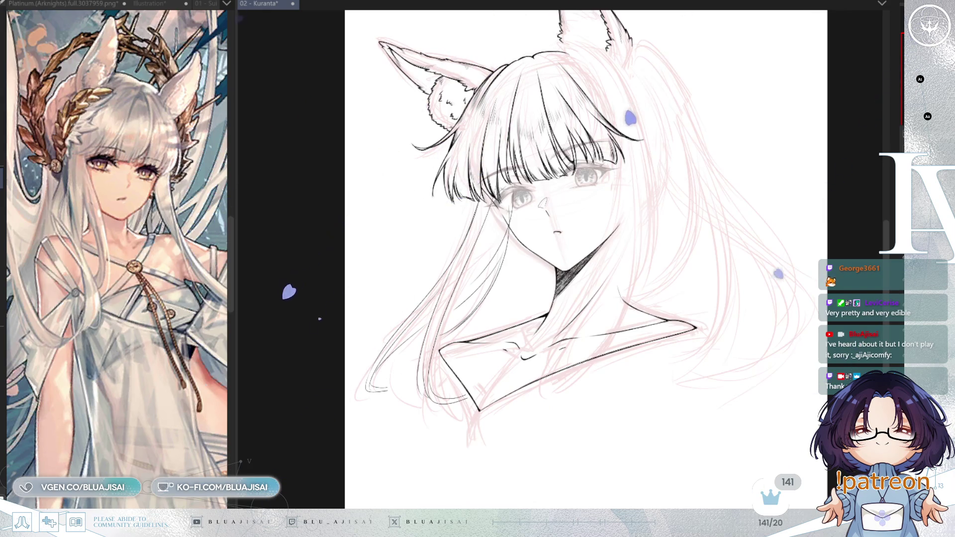
scroll(407, 422, "up", 3)
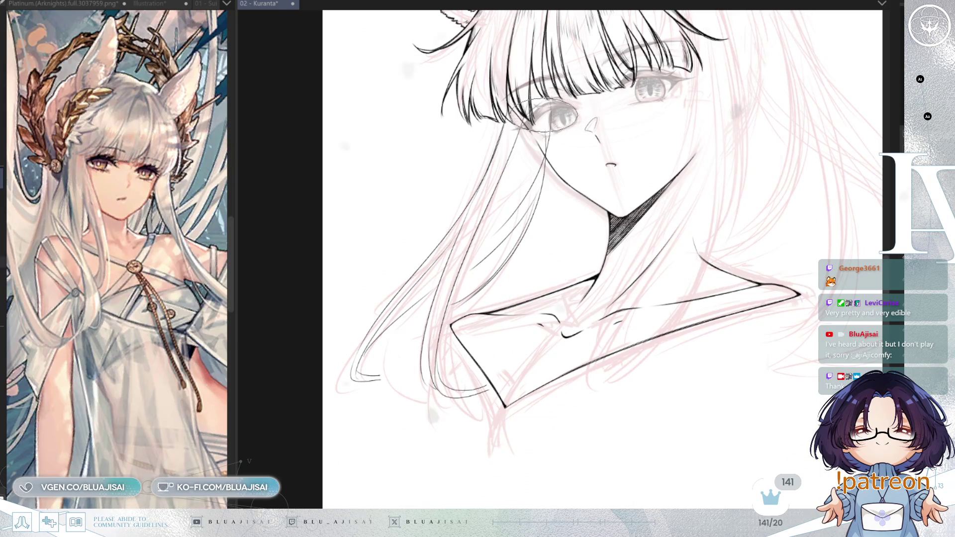
left_click_drag(437, 372, 446, 352)
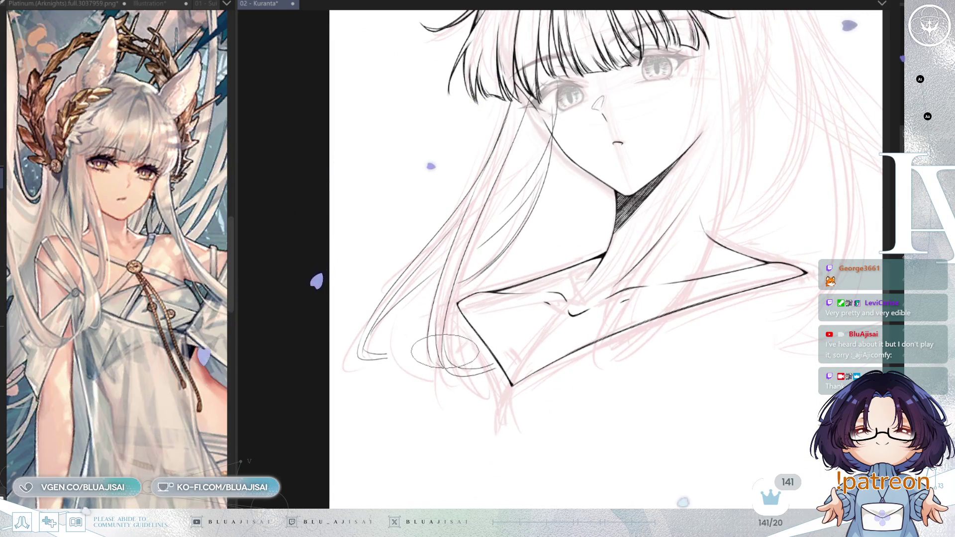
scroll(454, 288, "up", 2)
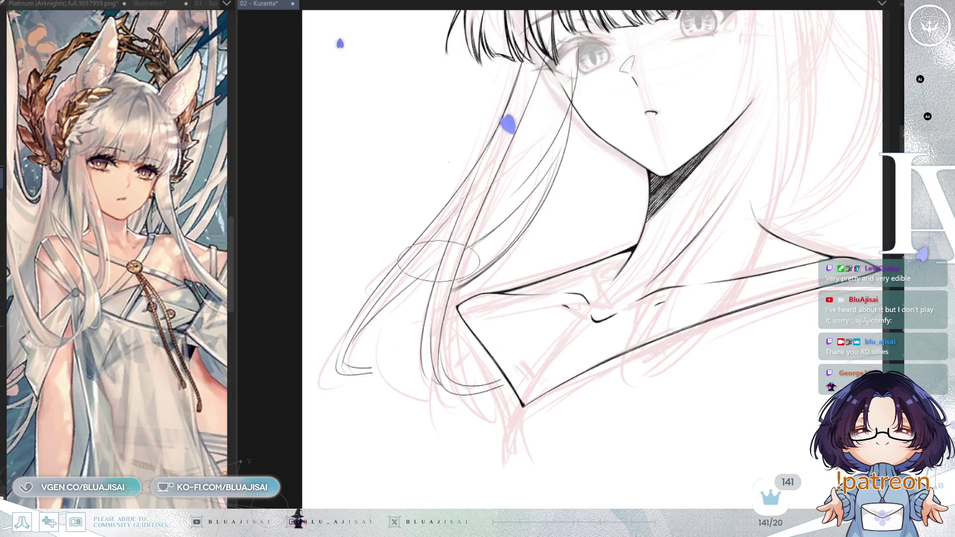
key("ctrl+minus")
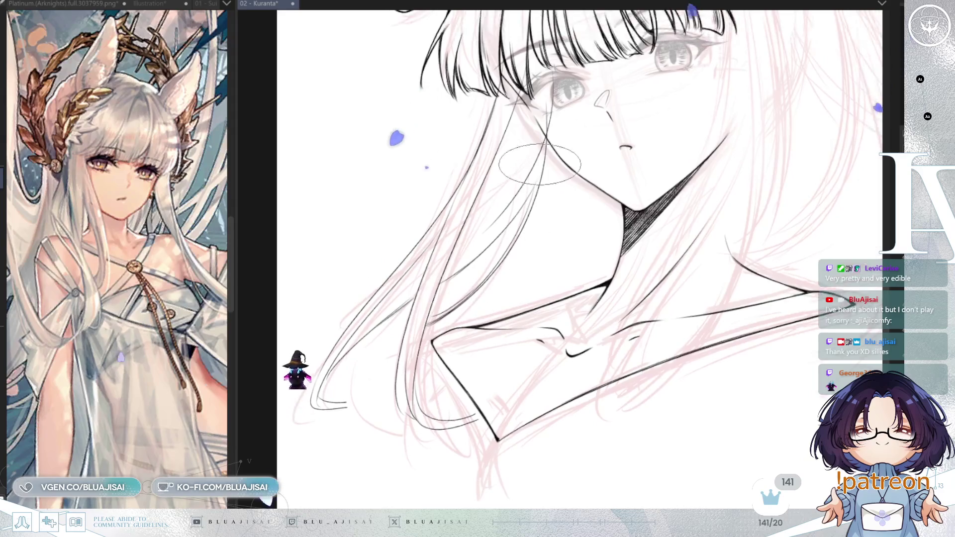
key("ctrl+plus")
left_click_drag(598, 105, 522, 227)
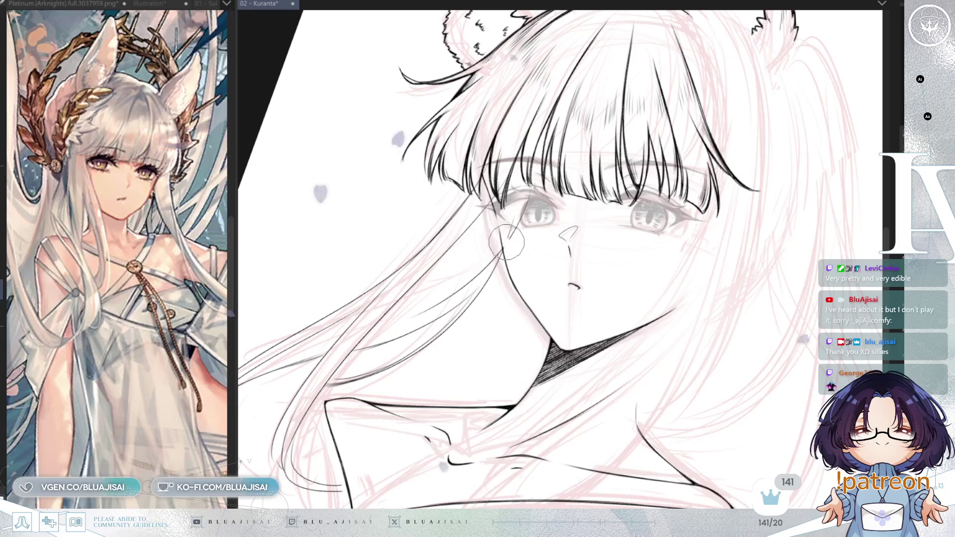
key("minus")
key("minus")
scroll(520, 213, "down", 5)
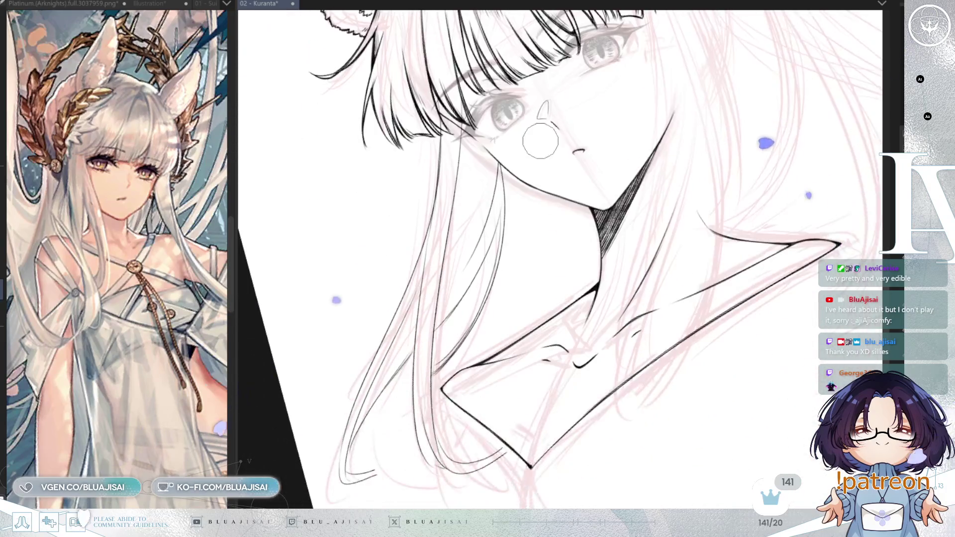
left_click_drag(535, 251, 579, 158)
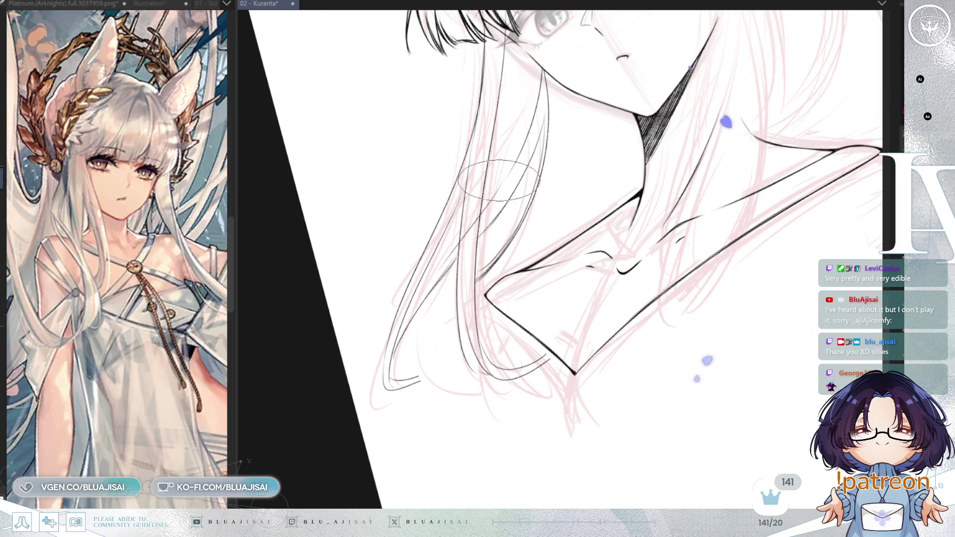
left_click_drag(455, 251, 623, 92)
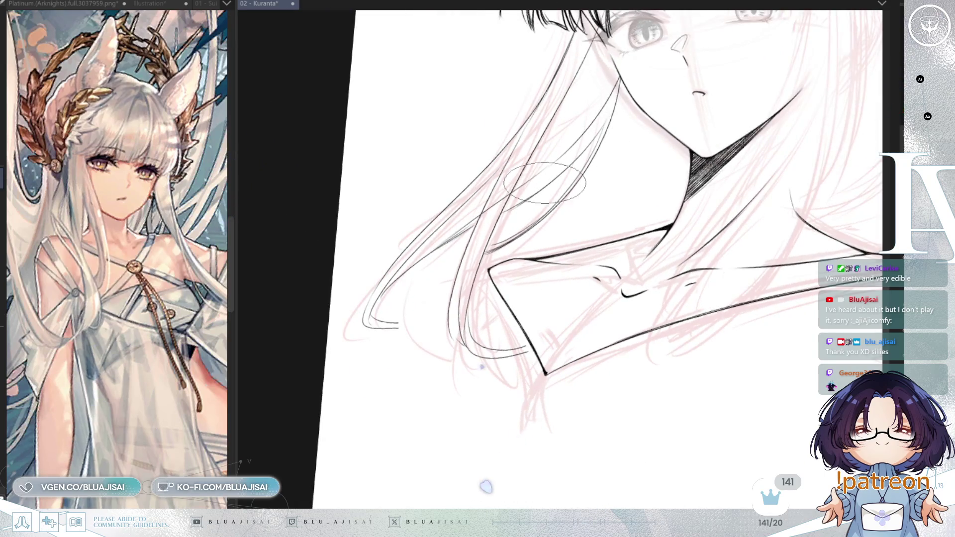
mouse_move(405, 292)
left_mouse_down()
mouse_move(698, 108)
mouse_move(746, 106)
mouse_move(692, 219)
mouse_move(605, 342)
mouse_move(582, 252)
left_mouse_up()
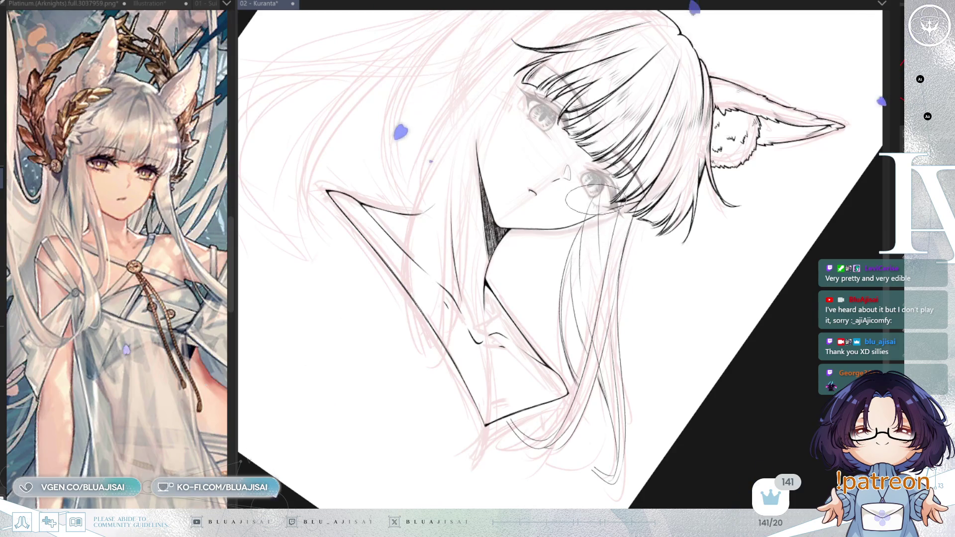
- Straighten the view, then soft-erase the neck shading, collar and shoulder lines to fade them
scroll(619, 221, "down", 1)
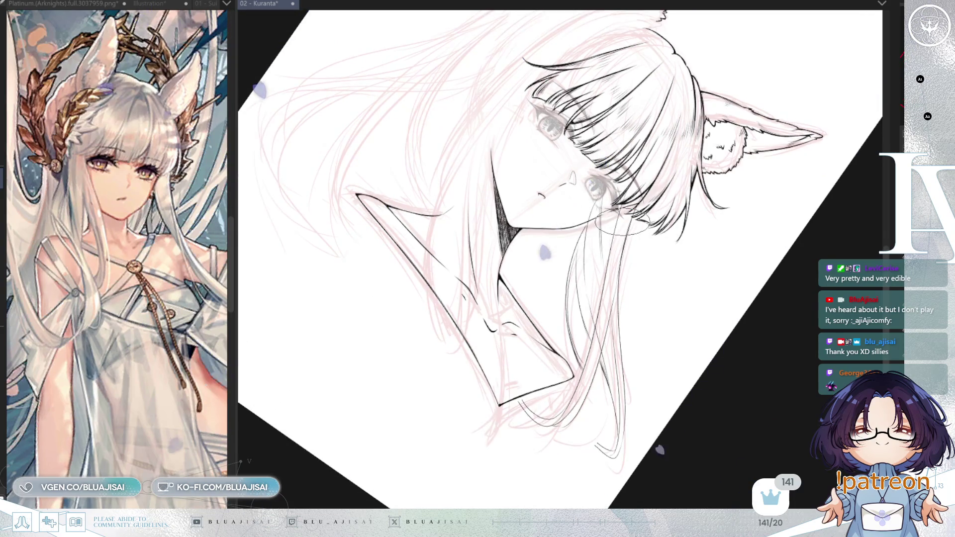
key("minus")
key("minus")
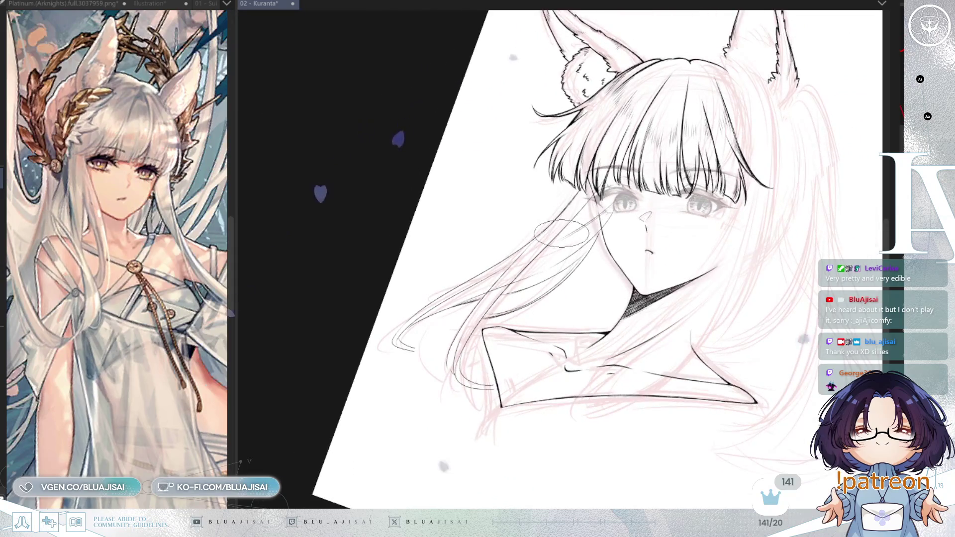
key("minus")
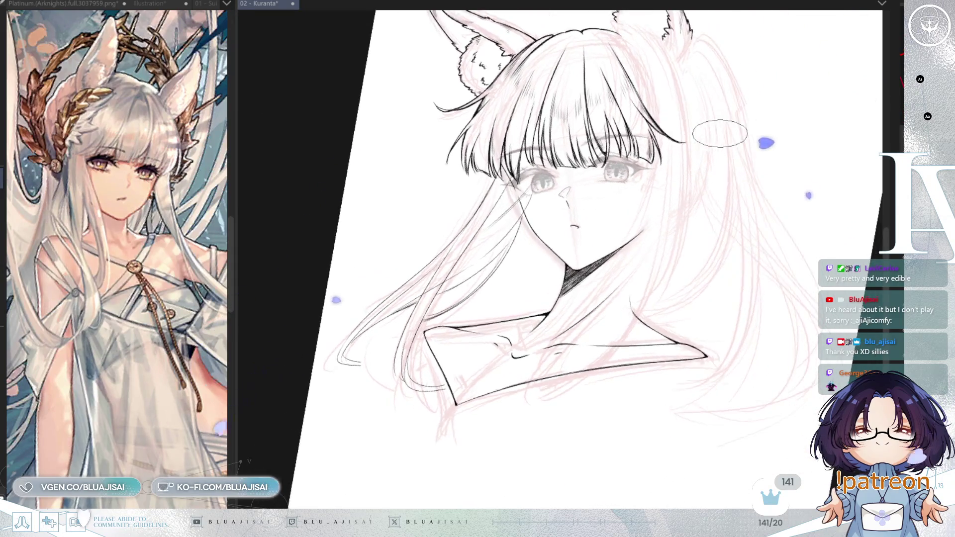
key("minus")
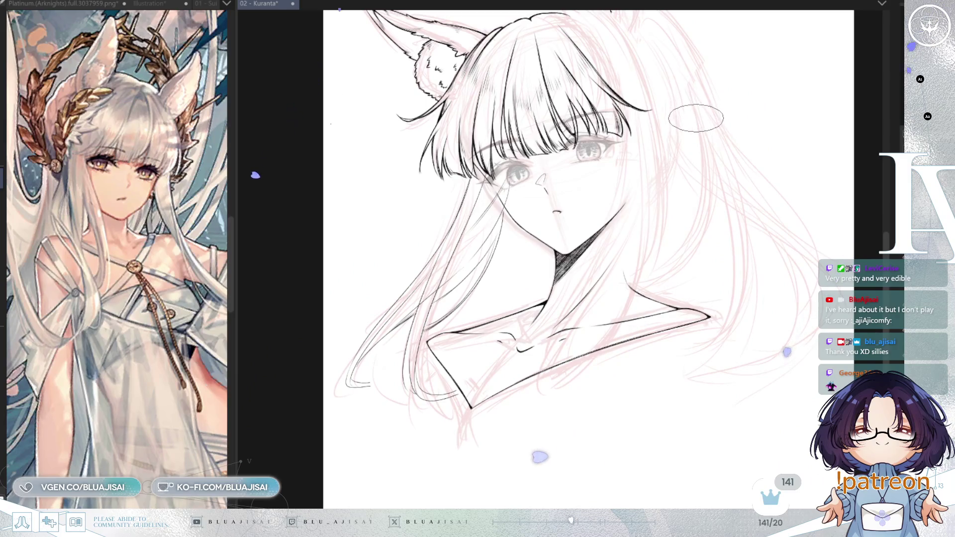
key("m")
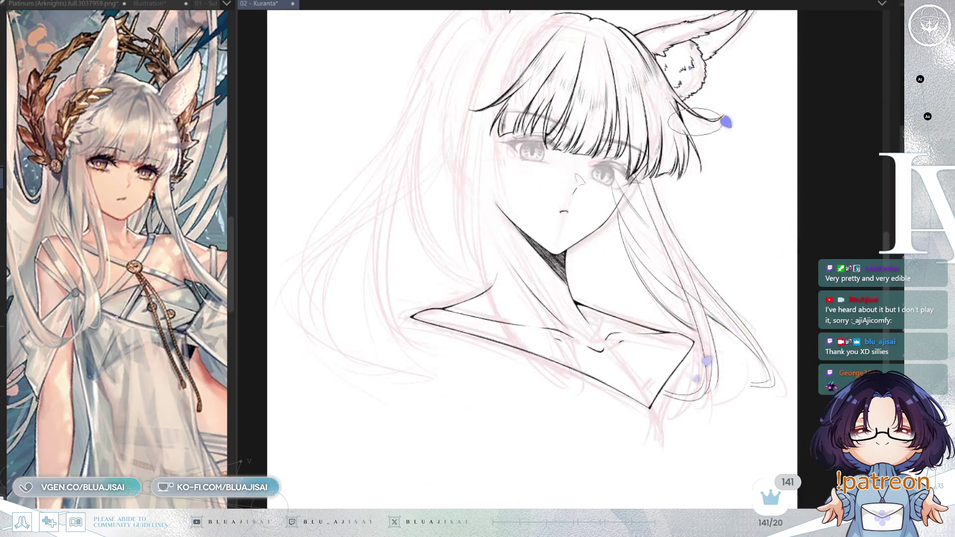
left_click_drag(637, 64, 654, 66)
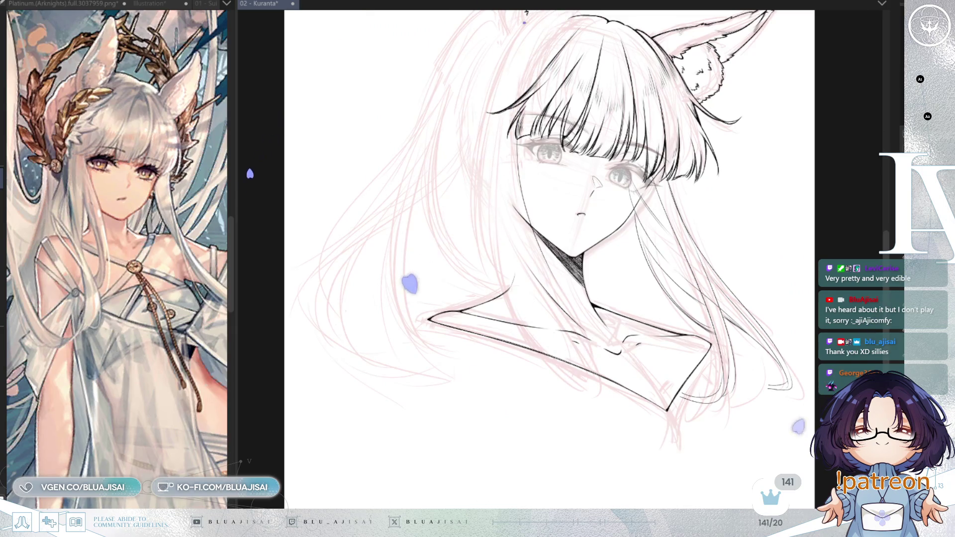
left_click_drag(706, 348, 432, 318)
left_click_drag(647, 393, 527, 224)
left_click_drag(577, 284, 542, 233)
key("h")
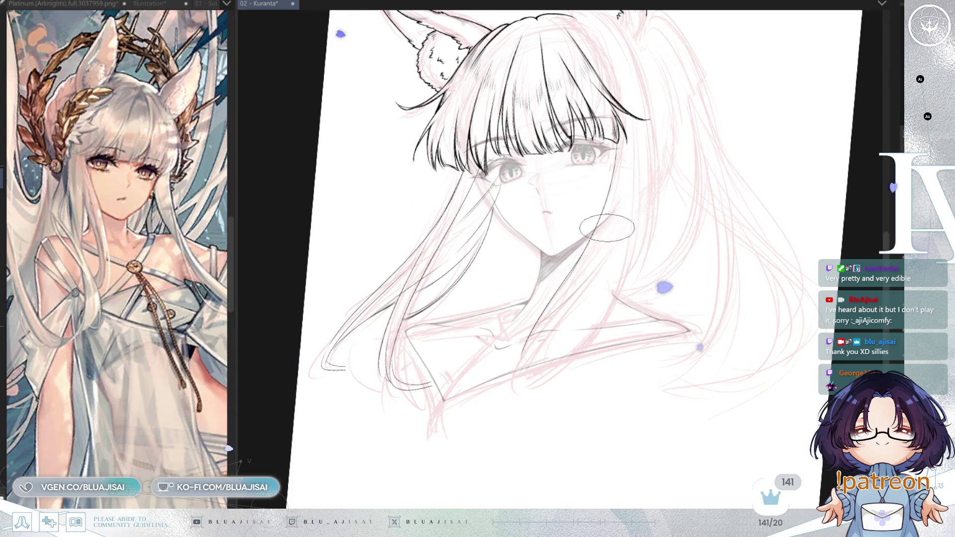
- Ink a long hair strand down past the shoulder and a line down from the neckline
left_click_drag(619, 142, 545, 325)
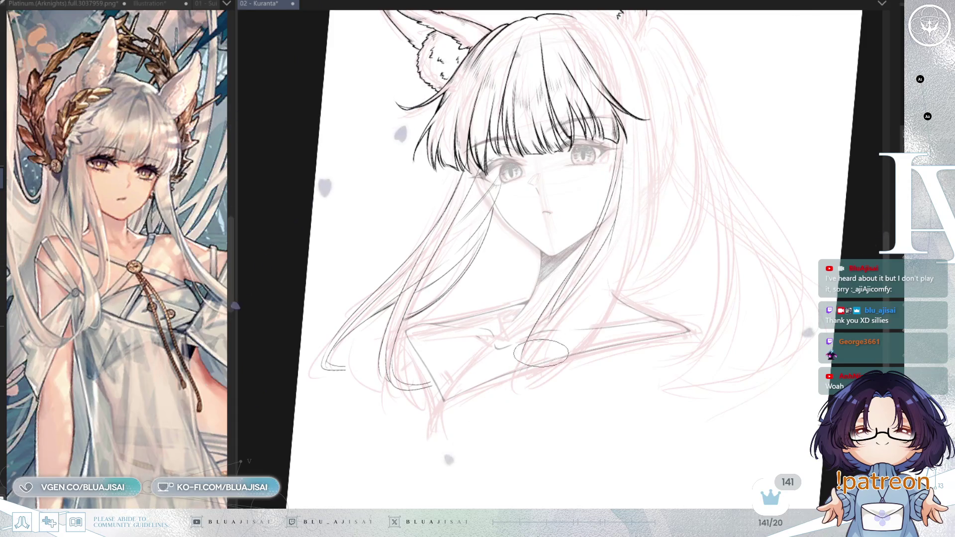
mouse_move(526, 350)
left_mouse_down()
mouse_move(505, 401)
mouse_move(514, 380)
left_mouse_up()
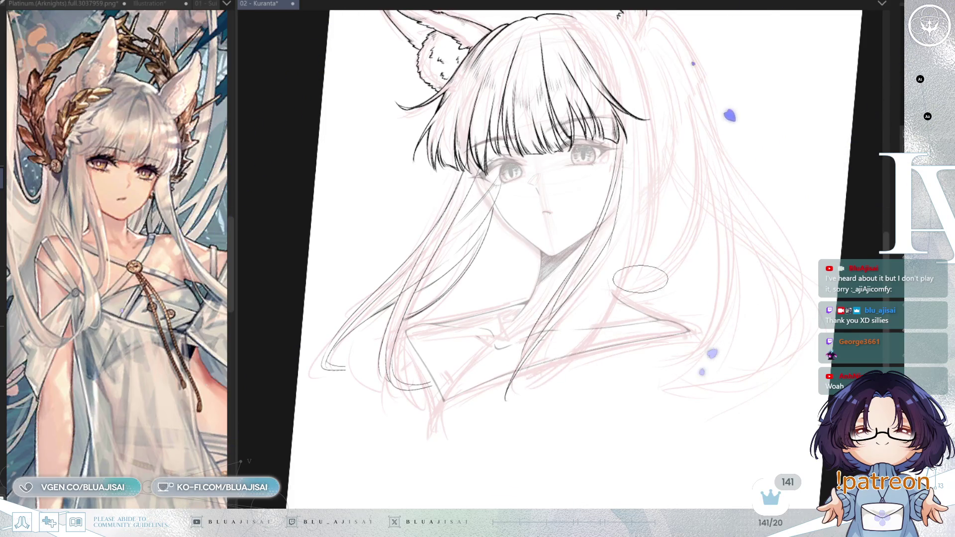
left_click_drag(636, 324, 632, 315)
left_click_drag(637, 279, 633, 297)
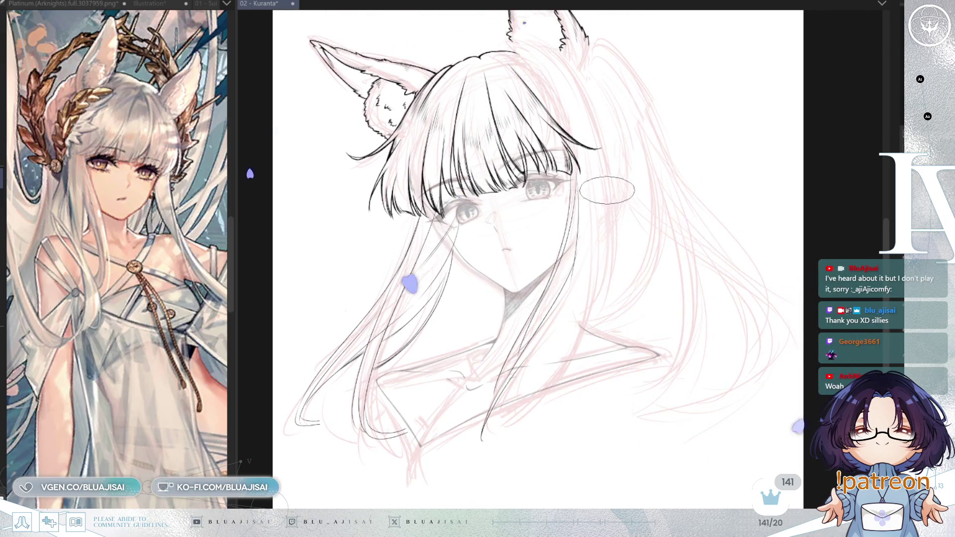
- Redraw the left hair strands with better curves and tapered tips, and redo the strand ending near the neck
key("h")
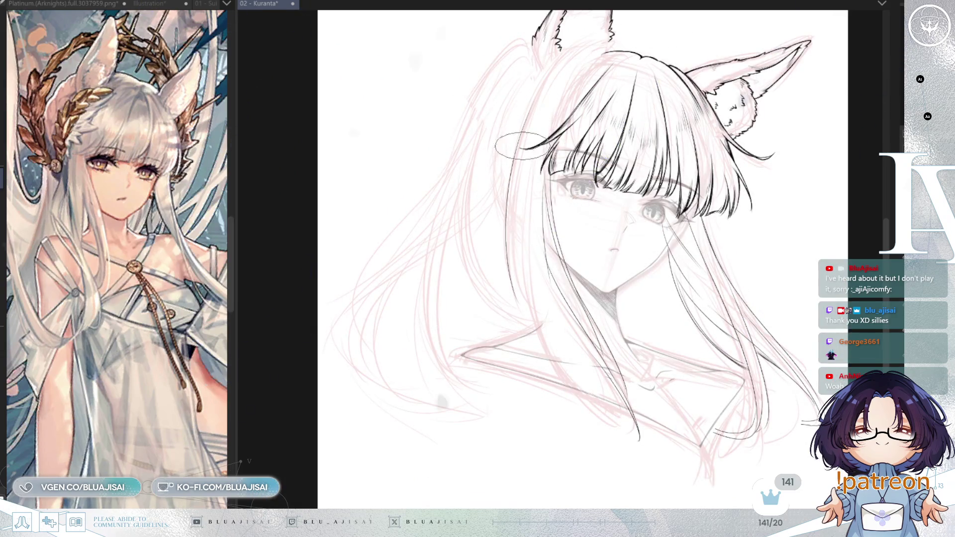
left_click_drag(517, 150, 527, 303)
key("ctrl+z")
left_click_drag(517, 147, 524, 338)
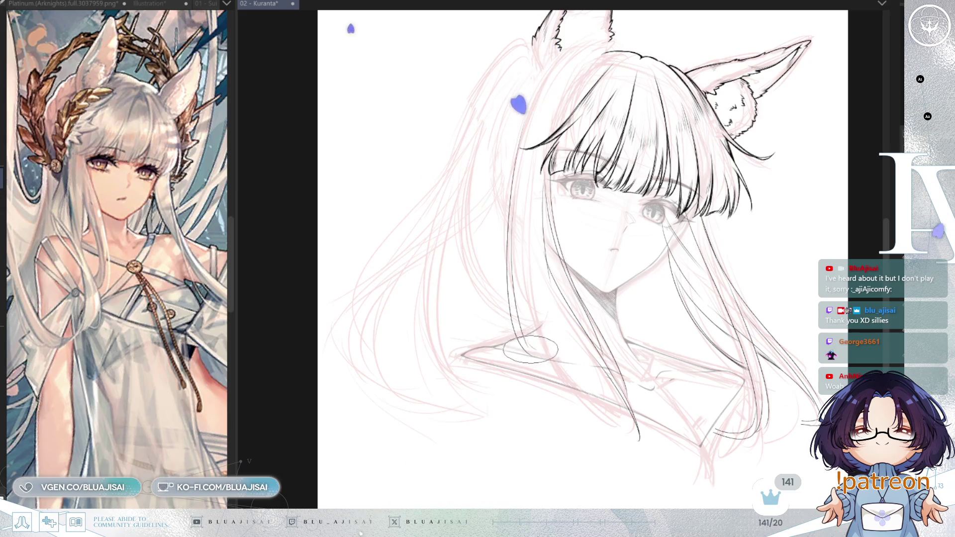
left_click_drag(523, 328, 544, 354)
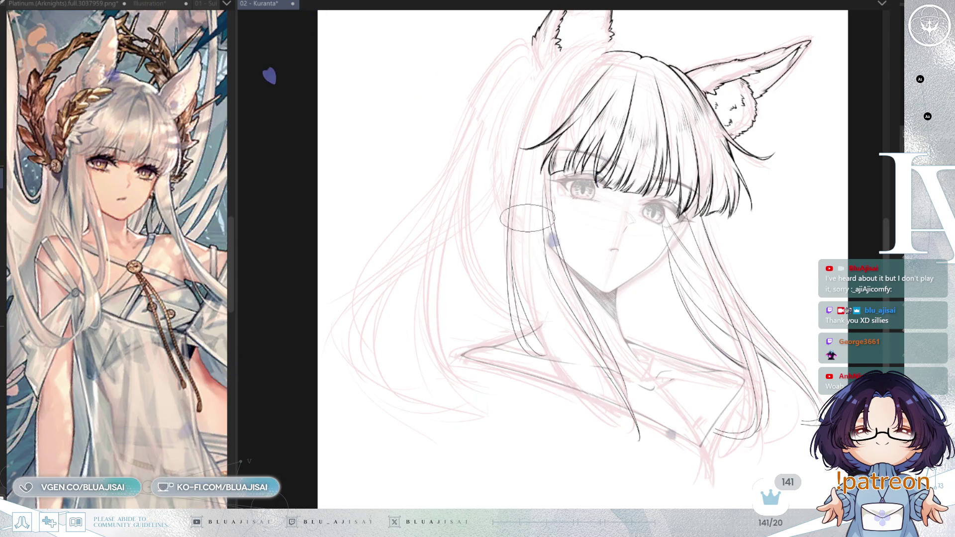
left_click_drag(498, 185, 586, 417)
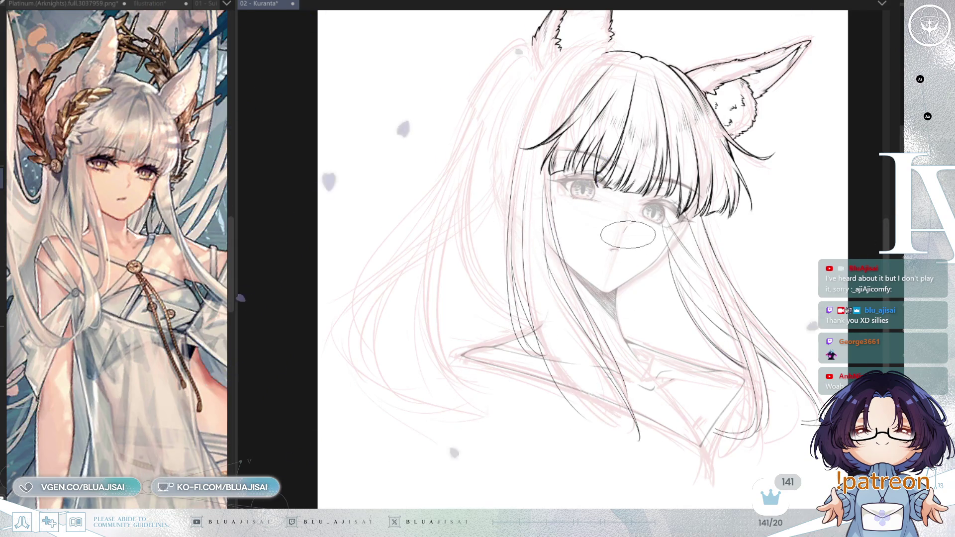
key("h")
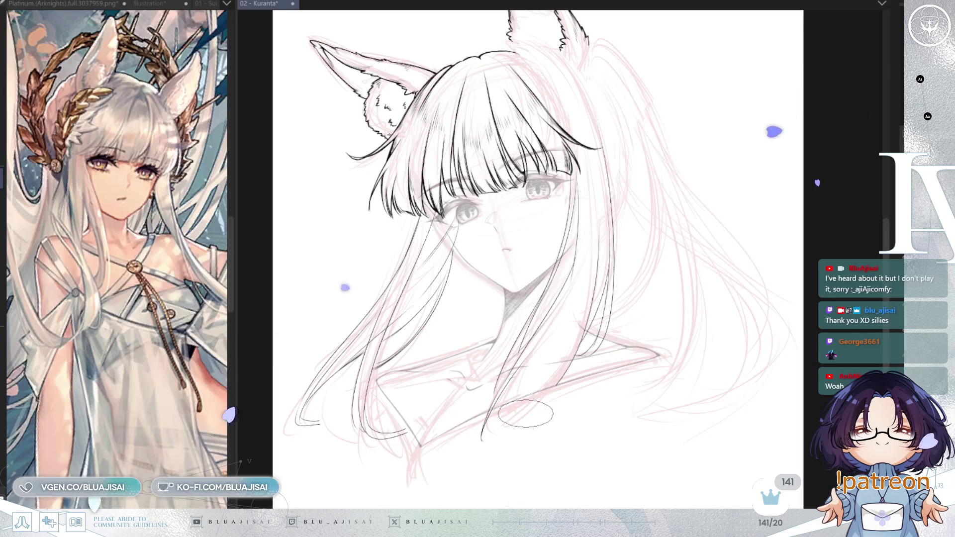
key("ctrl+z")
left_click_drag(604, 239, 575, 355)
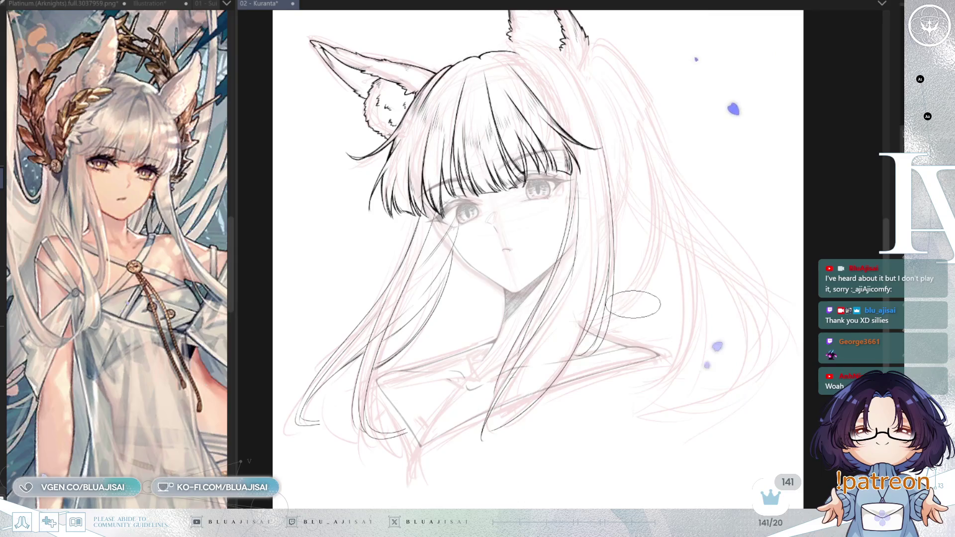
scroll(605, 370, "up", 4)
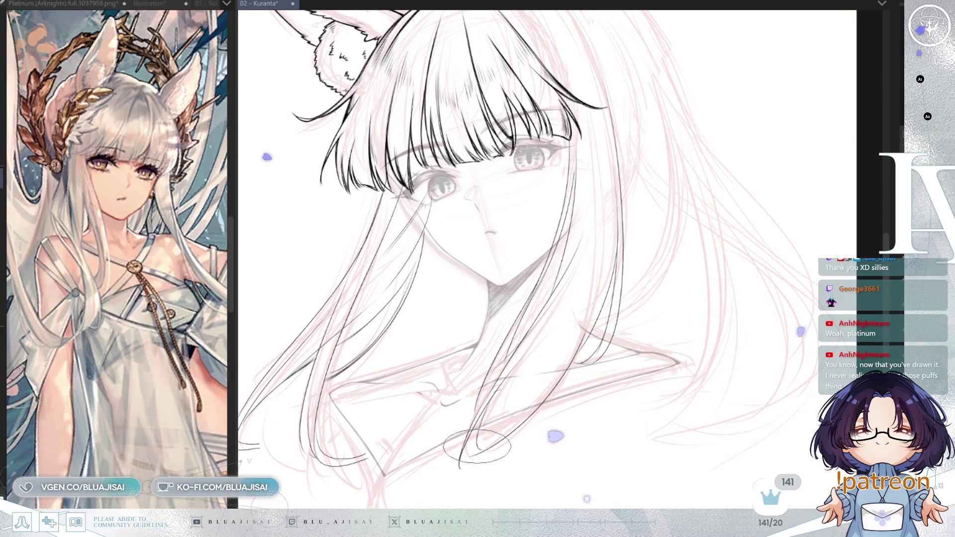
- Add one pen stroke that lengthens the looping hair ends at the bottom of the drawing
left_click_drag(471, 463, 551, 393)
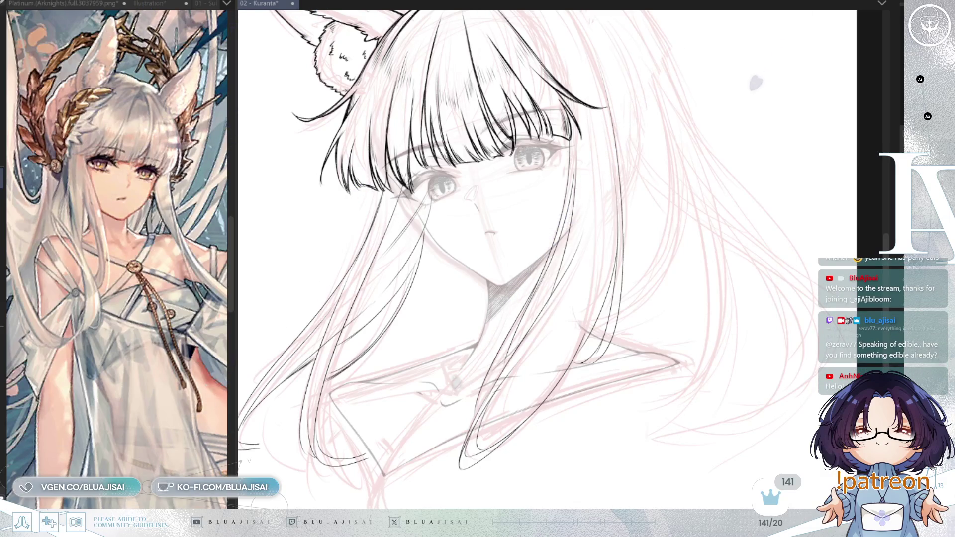
scroll(620, 131, "down", 2)
scroll(657, 218, "up", 2)
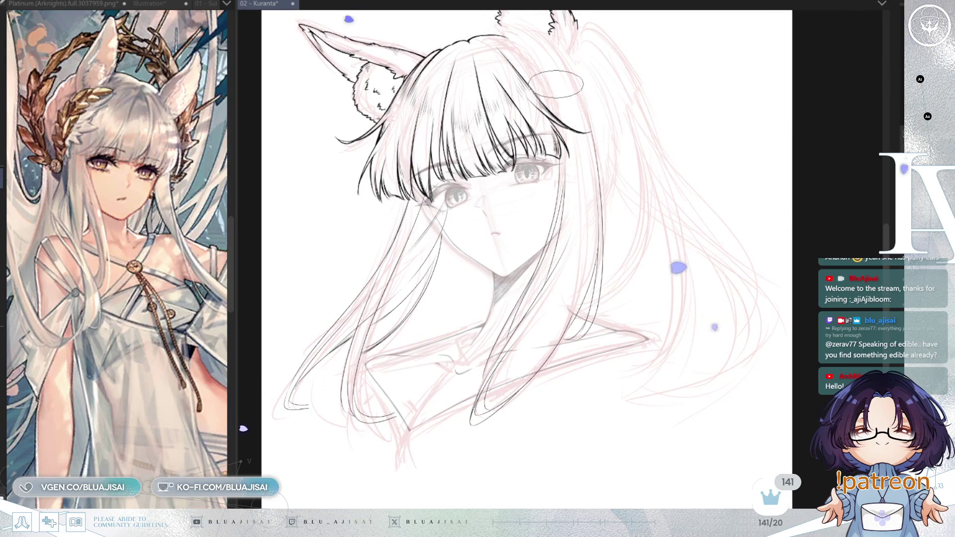
key("m")
scroll(553, 160, "up", 1)
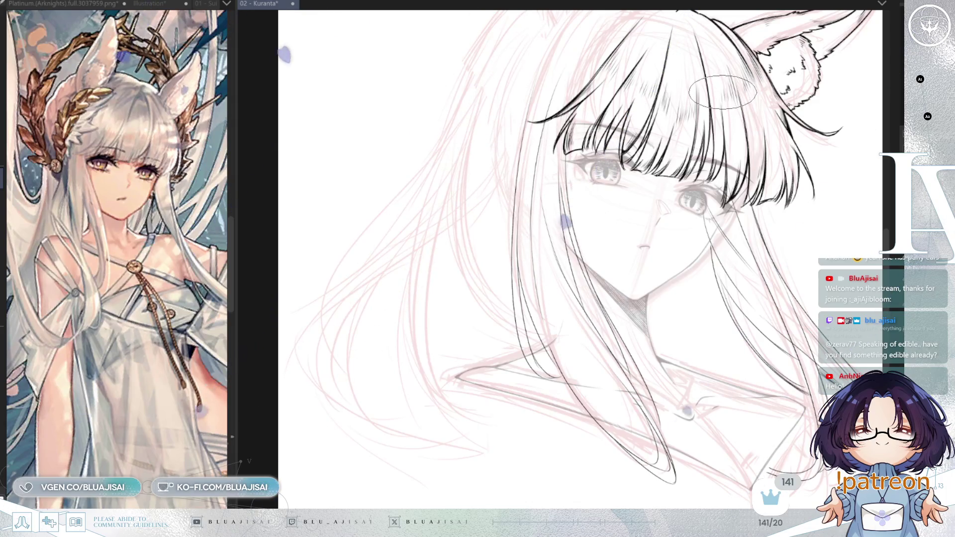
mouse_move(815, 29)
left_mouse_down()
mouse_move(747, 115)
mouse_move(577, 275)
left_mouse_up()
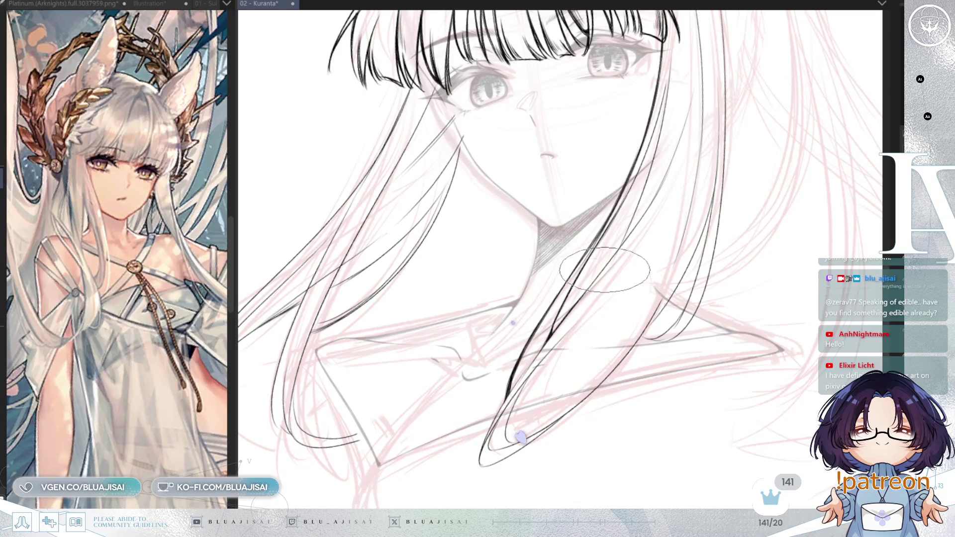
scroll(614, 250, "up", 2)
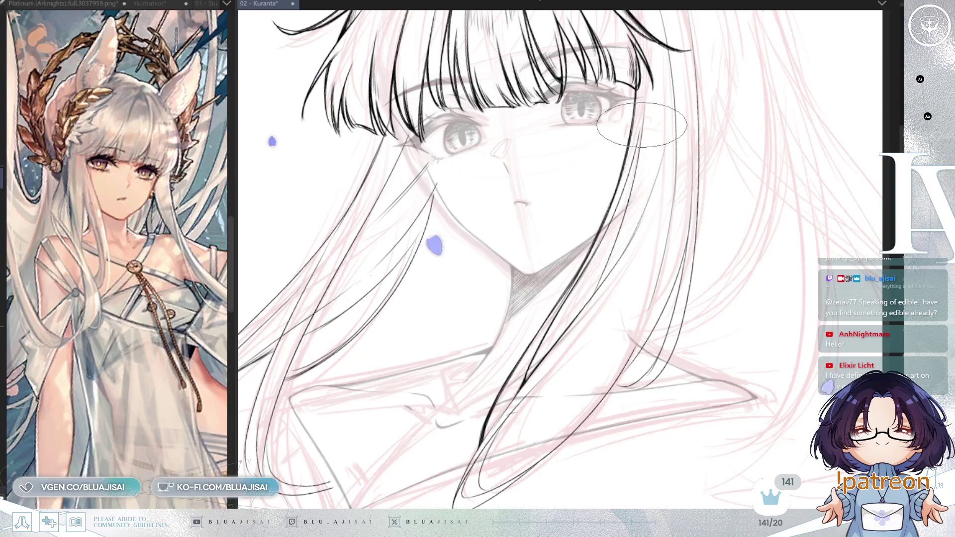
scroll(597, 214, "up", 2)
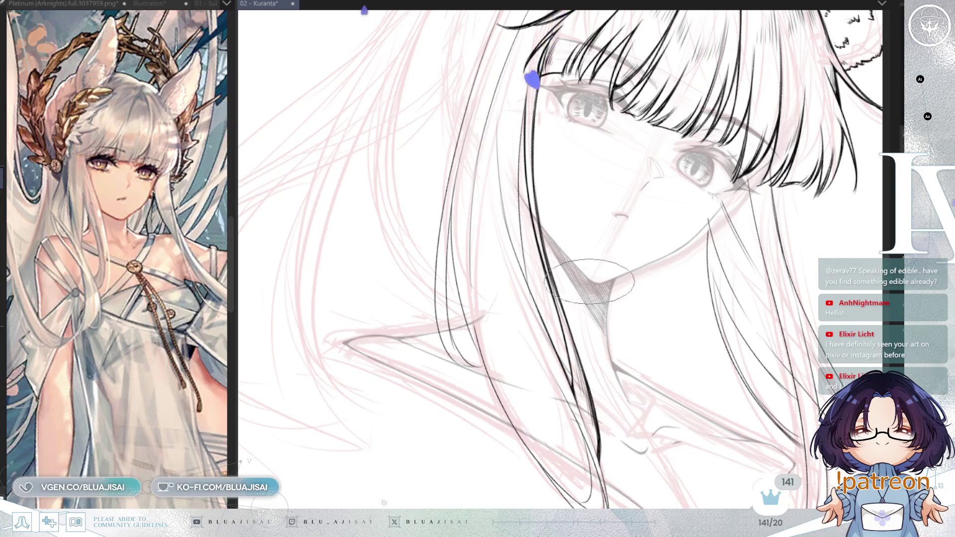
key("minus")
key("minus")
key("minus")
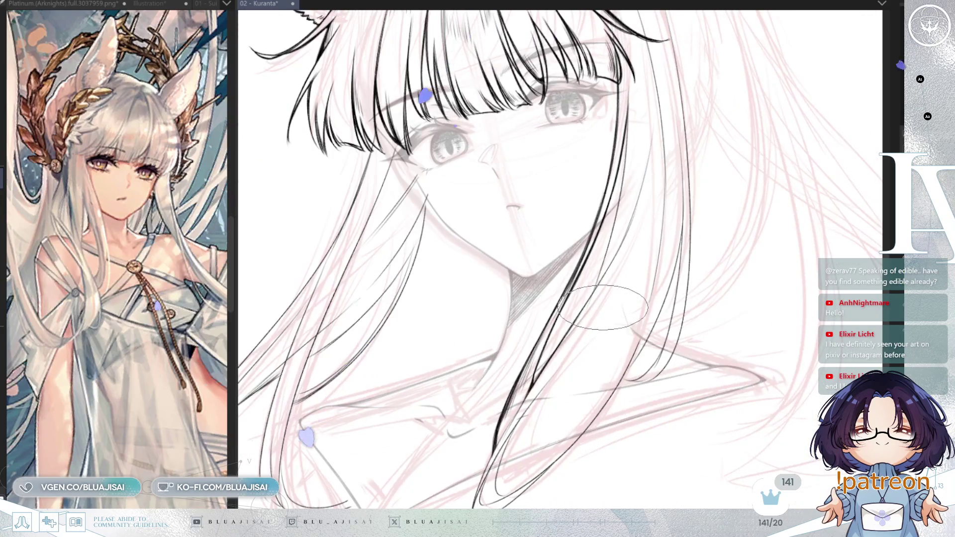
key("ctrl+minus")
key("asciicircum")
key("asciicircum")
key("asciicircum")
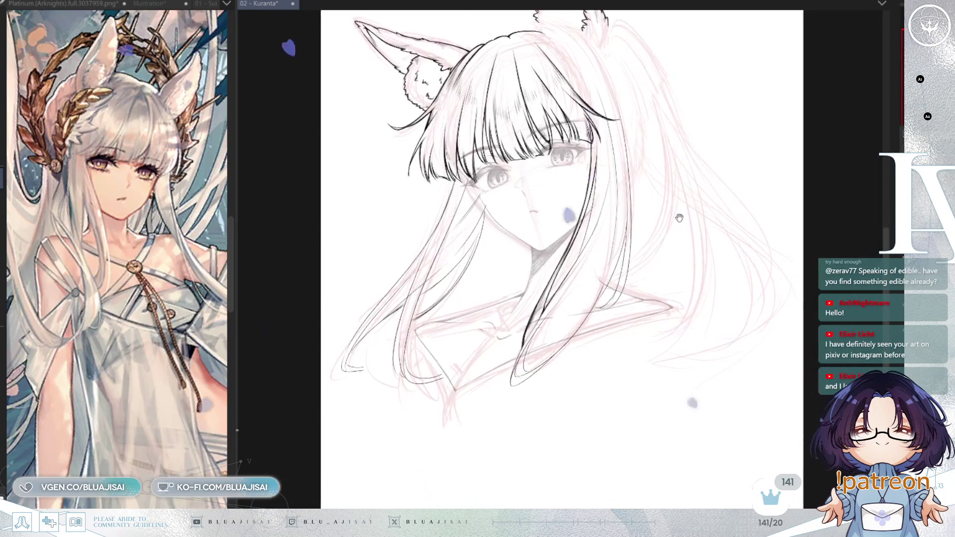
- Zoom in on the face and neck and make the brush smaller
key("ctrl+plus")
key("ctrl+plus")
key("ctrl+plus")
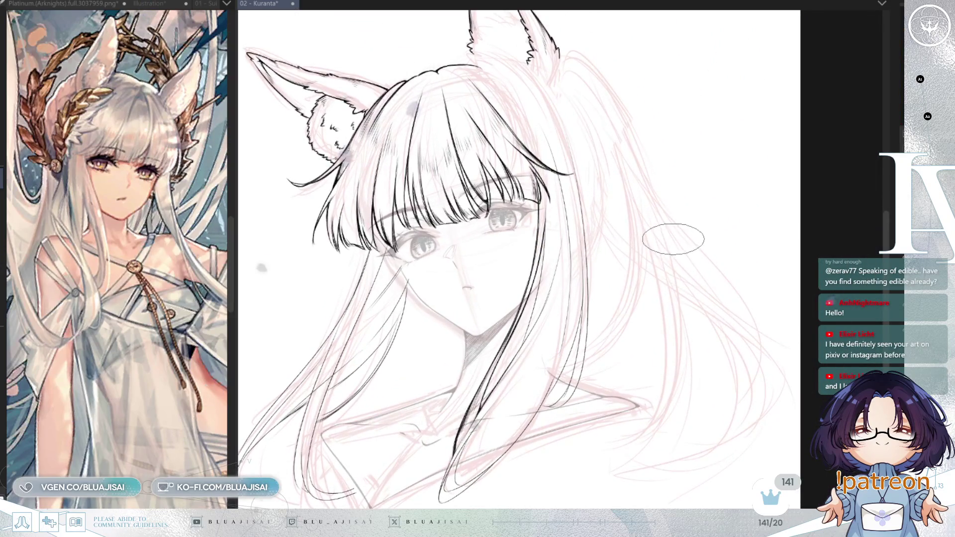
key("ctrl+plus")
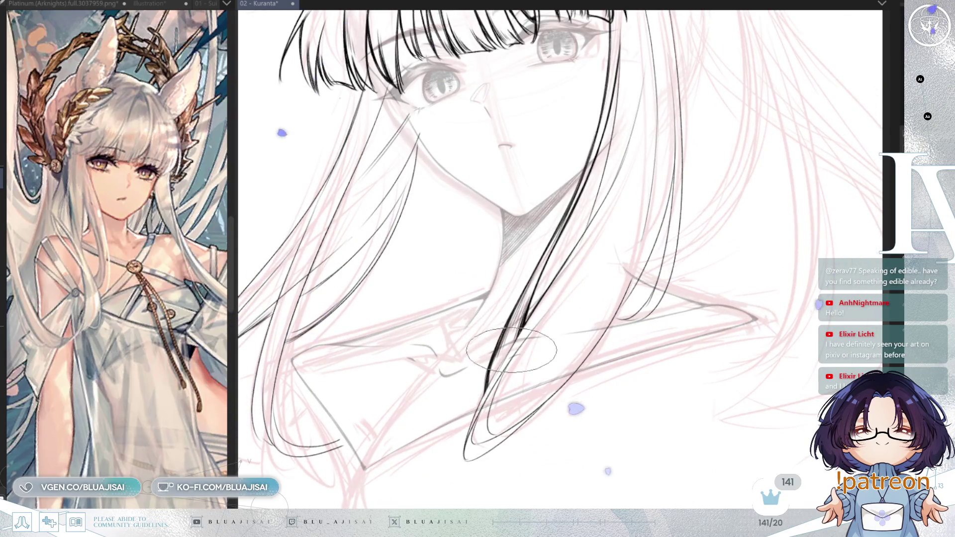
key("ctrl+minus")
key("ctrl+minus")
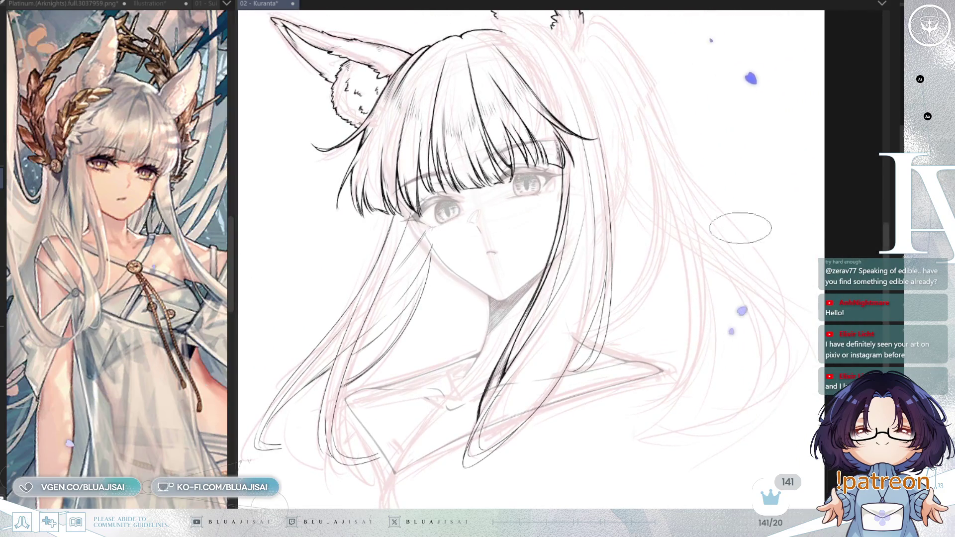
key("ctrl+z")
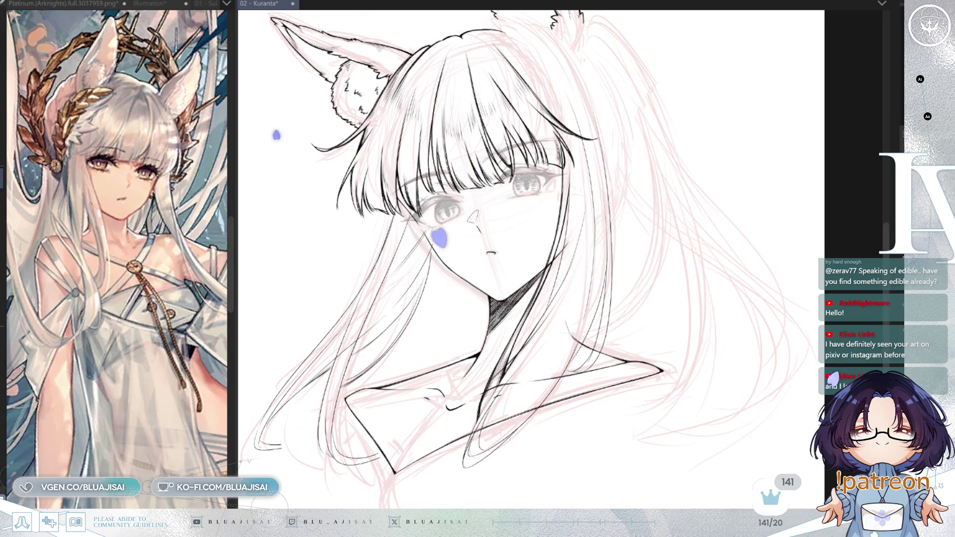
key("ctrl+plus")
key("ctrl+plus")
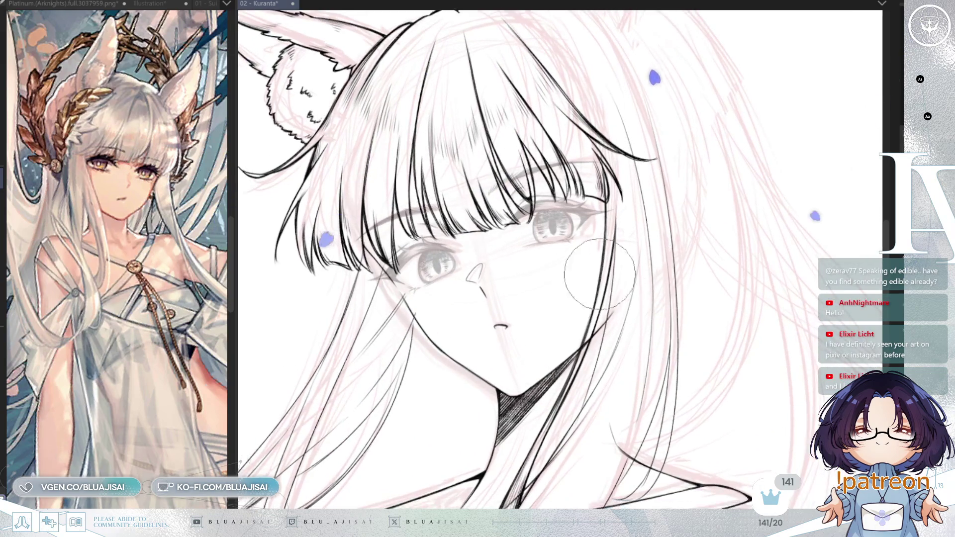
key("bracketleft")
key("bracketleft")
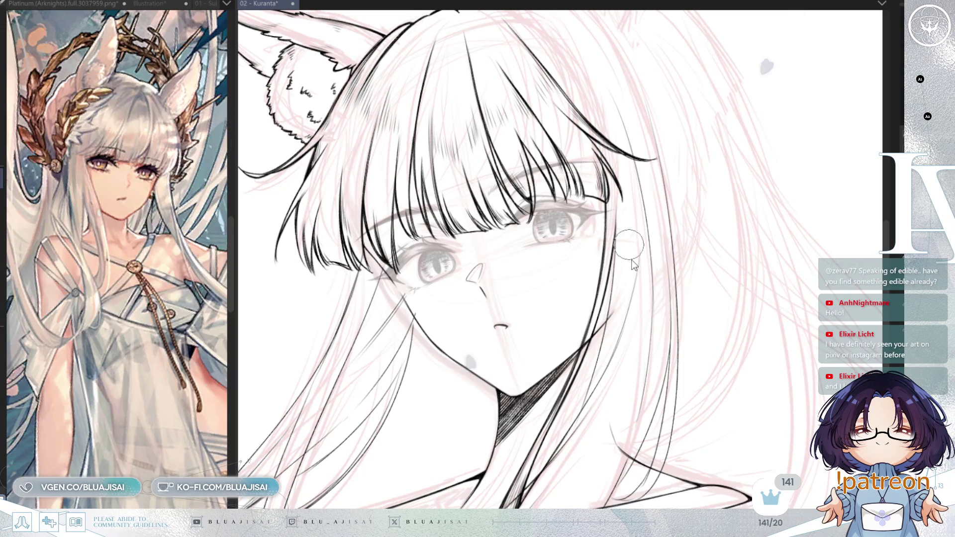
key("ctrl+plus")
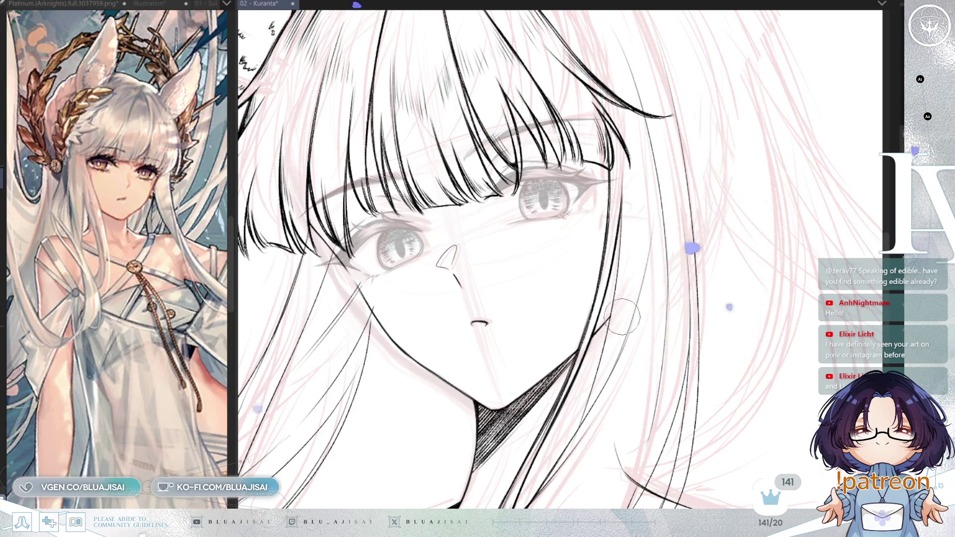
key("ctrl+minus")
- Restore the detailed eye line art with Ctrl+Z and re-centre the drawing in view
left_click_drag(684, 313, 703, 253)
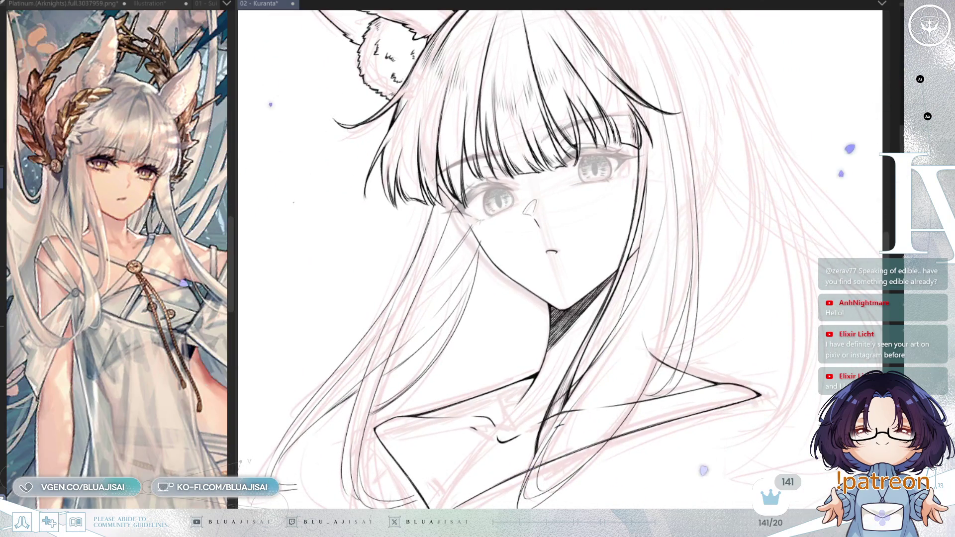
key("ctrl+z")
left_click_drag(789, 281, 715, 317)
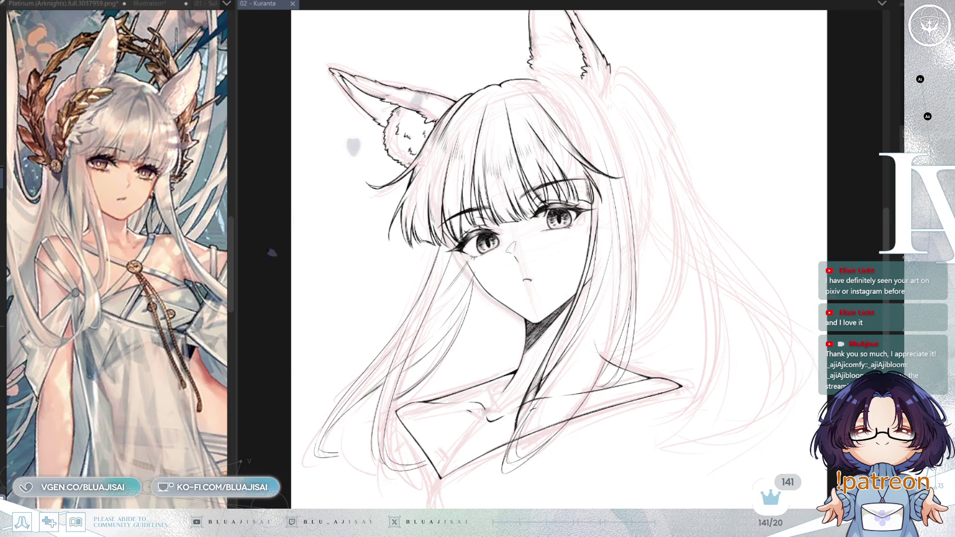
- Scroll the view of the 02 - Kuranta illustration up after saving it
scroll(559, 248, "up", 3)
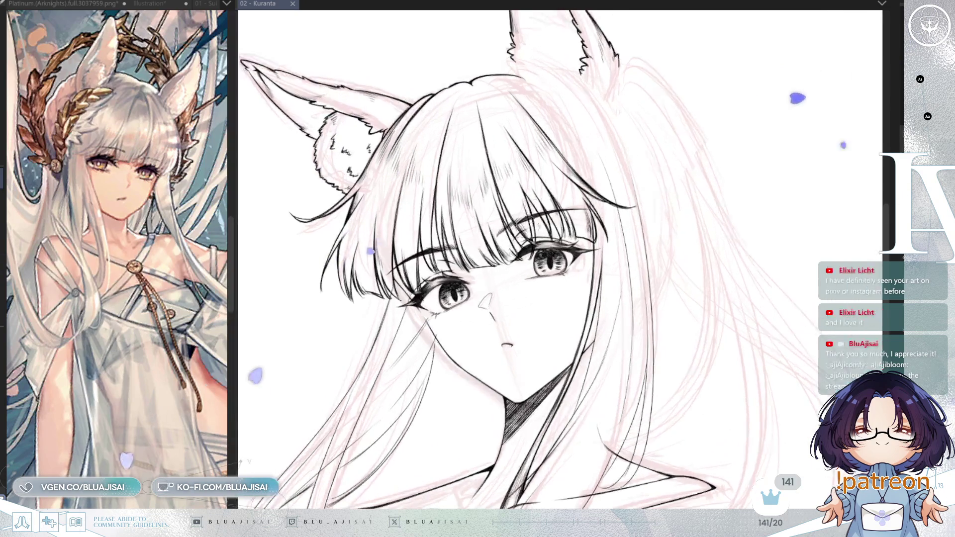
- Pan the view from the face to the long hair falling over the left shoulder
scroll(525, 192, "up", 2)
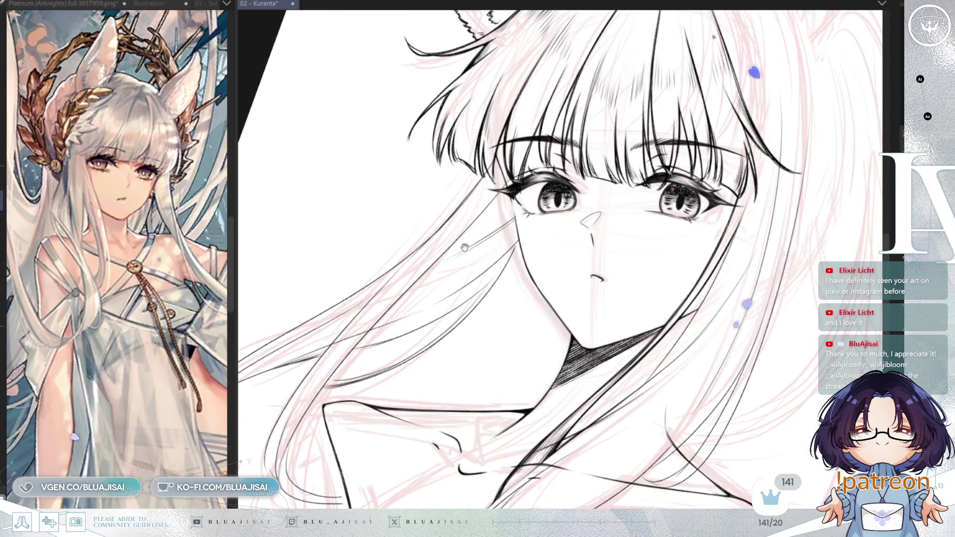
left_click_drag(455, 254, 493, 266)
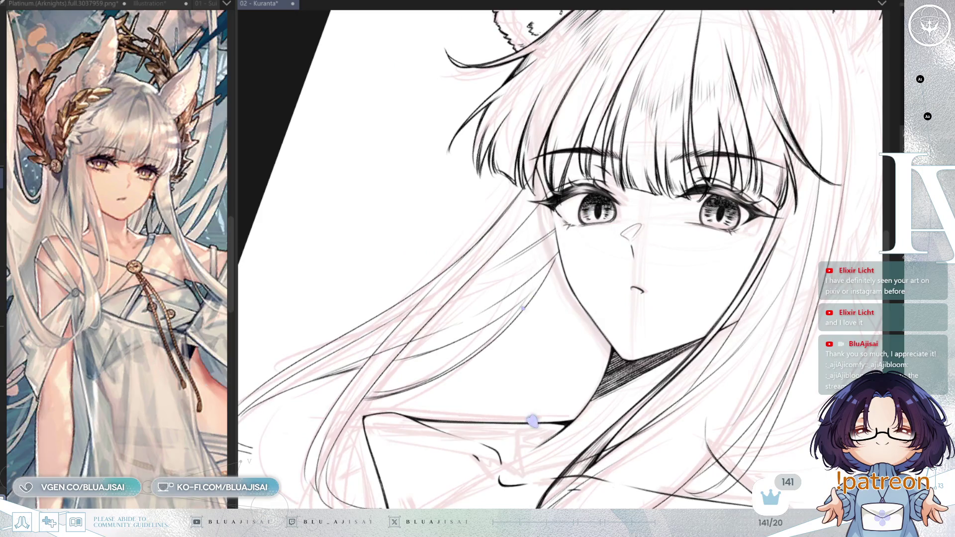
left_click_drag(387, 365, 442, 368)
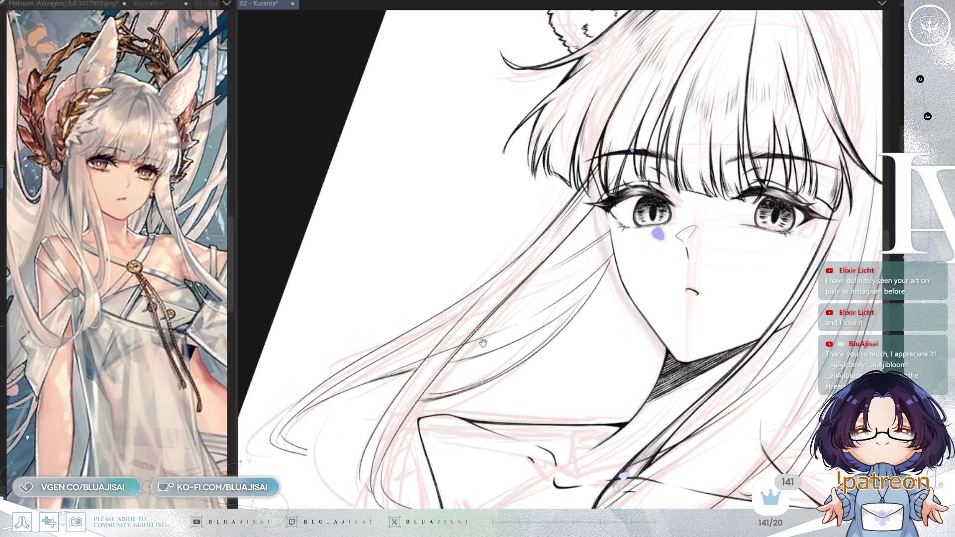
left_click_drag(515, 286, 570, 211)
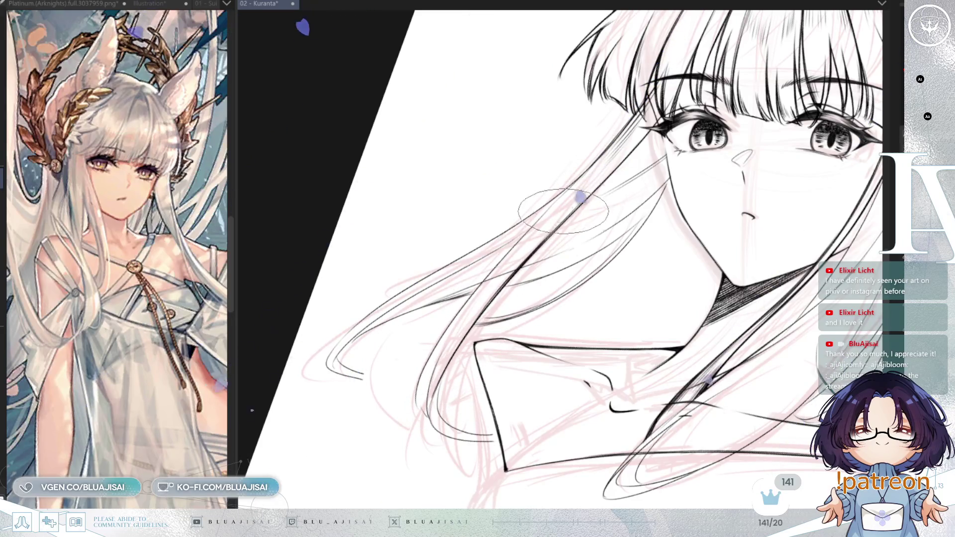
- Adjust the brush size, then zoom and tilt the view to follow the hair below the eye
scroll(490, 281, "up", 3)
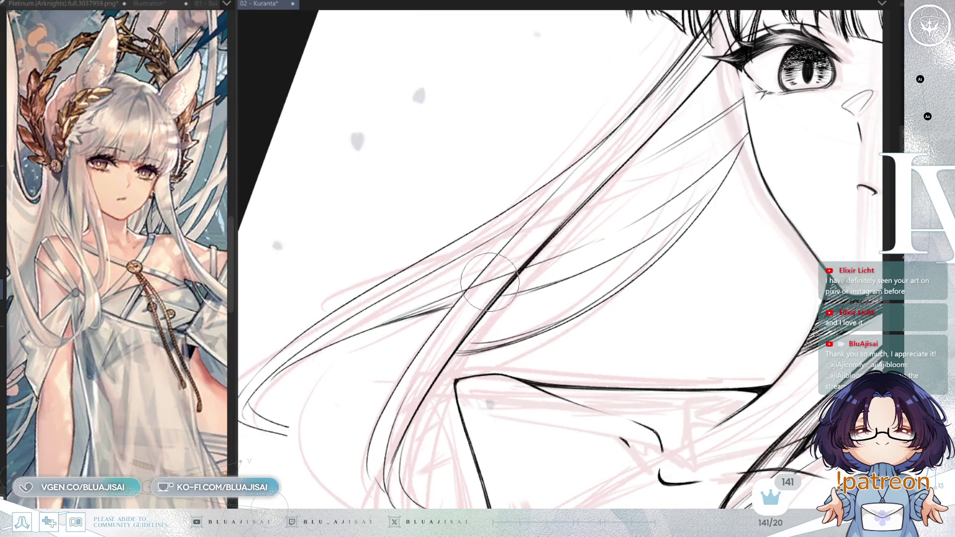
key("bracketleft")
key("bracketleft")
key("bracketleft")
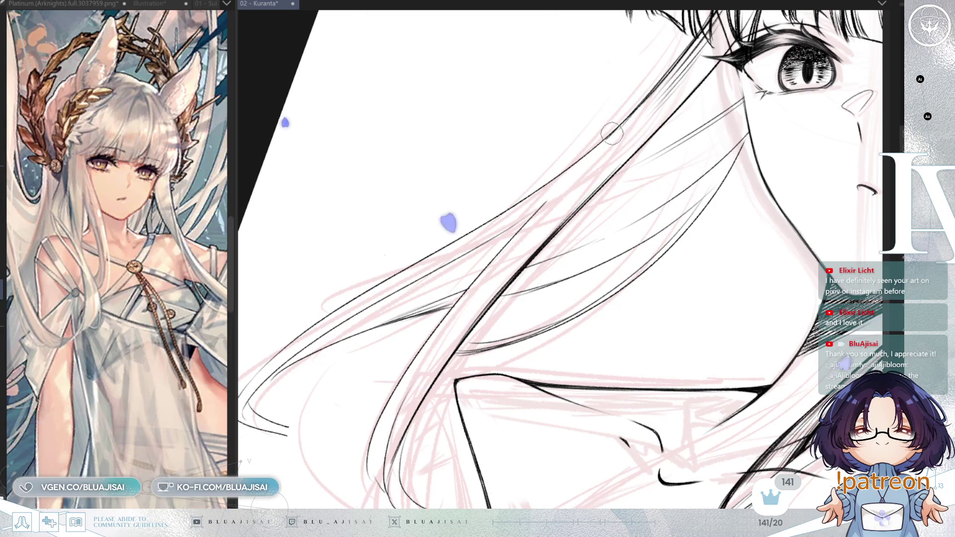
key("bracketright")
key("bracketright")
key("bracketright")
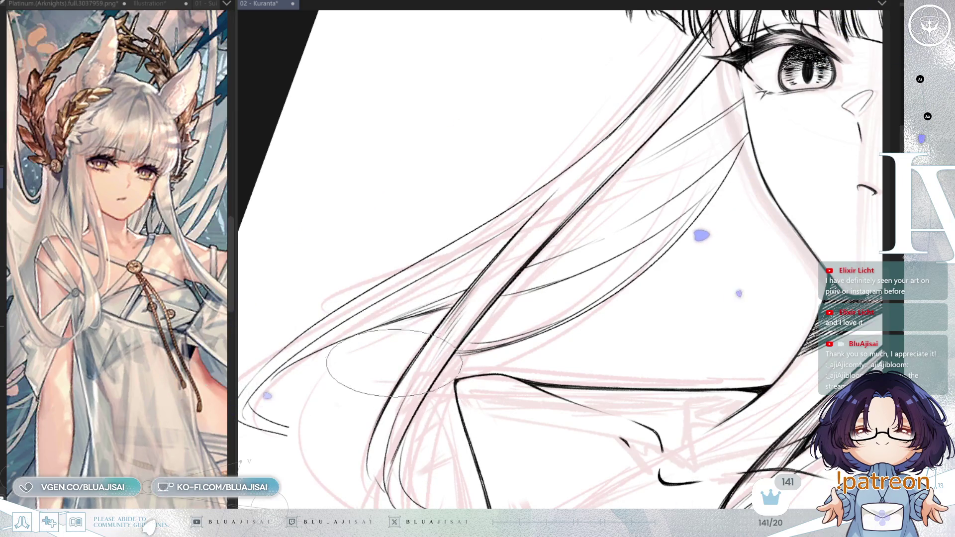
left_click_drag(397, 409, 414, 358)
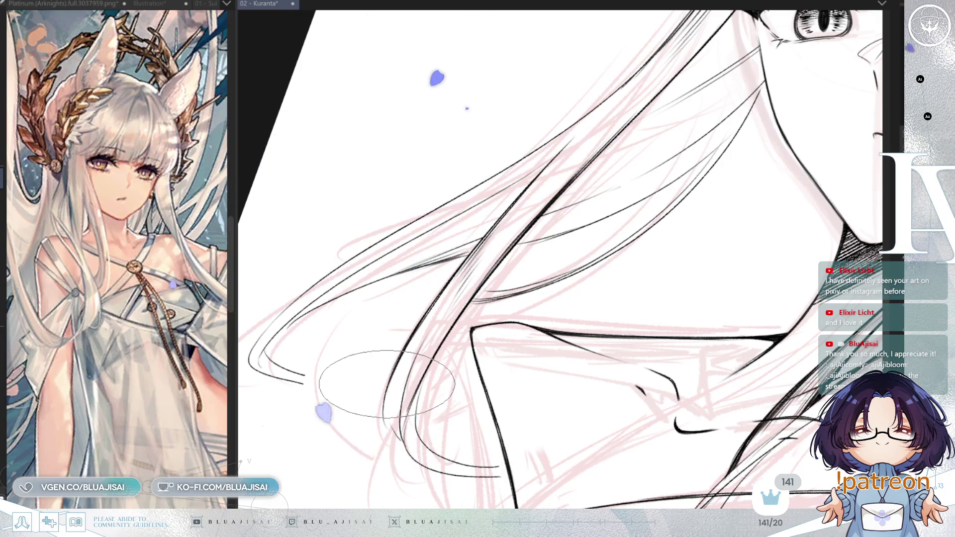
left_click_drag(419, 344, 454, 263)
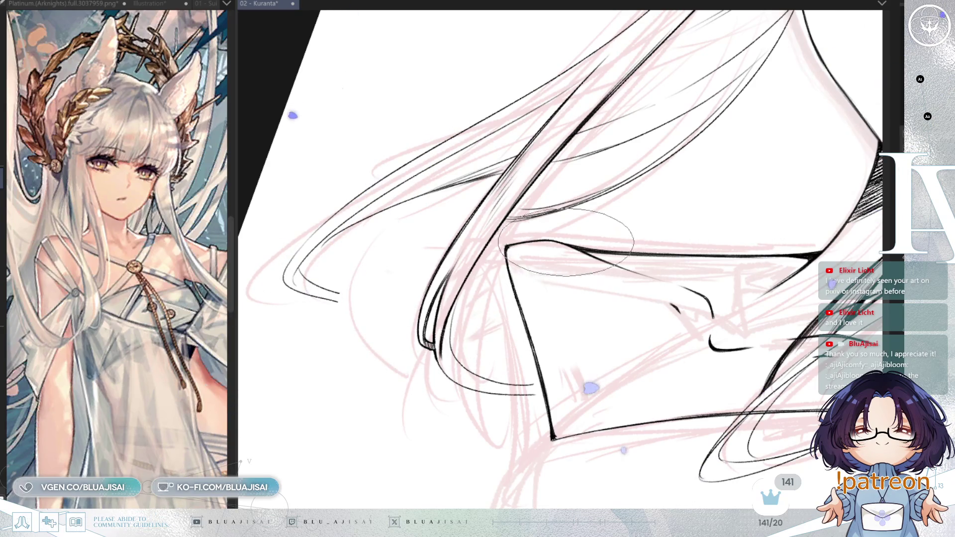
mouse_move(599, 195)
left_mouse_down()
mouse_move(550, 295)
mouse_move(619, 194)
left_mouse_up()
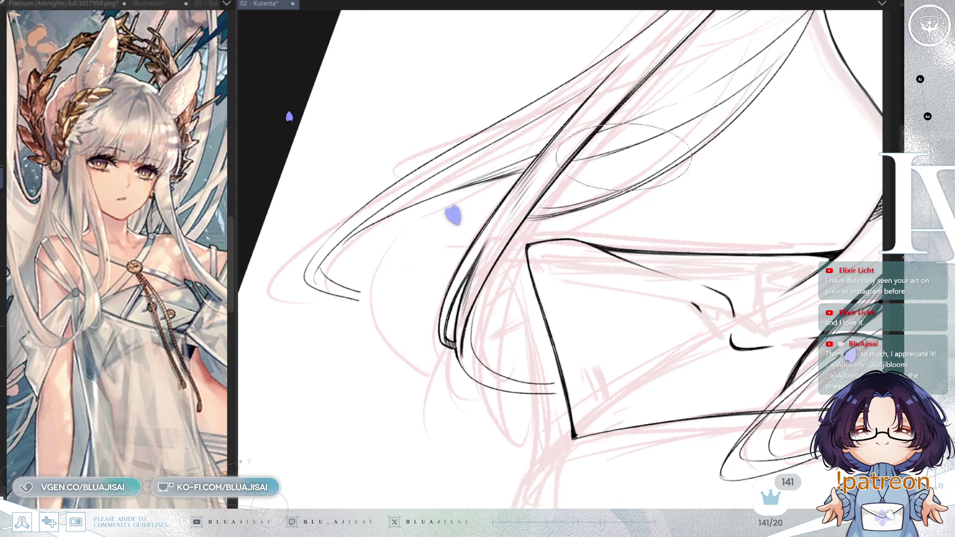
left_click_drag(468, 230, 364, 362)
left_click_drag(606, 218, 486, 347)
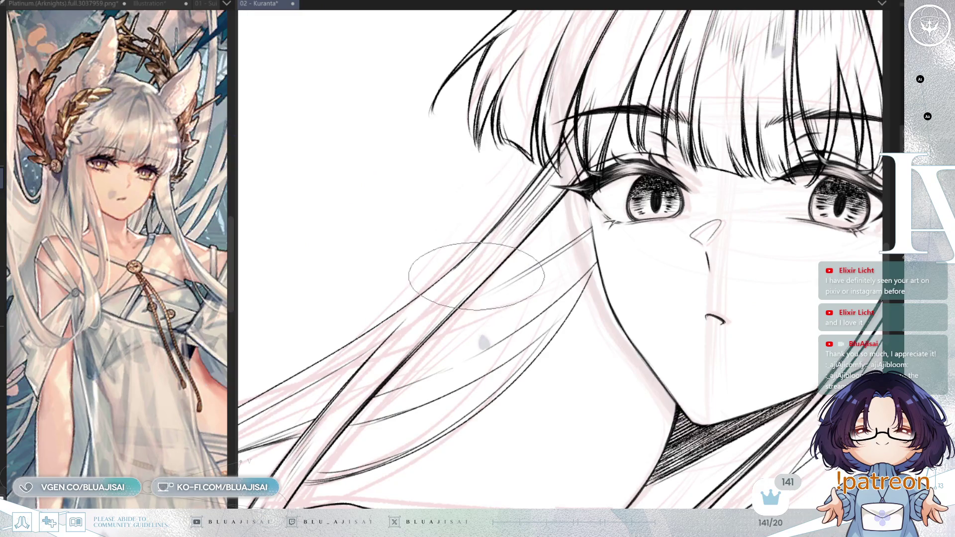
mouse_move(414, 352)
left_mouse_down()
mouse_move(587, 202)
mouse_move(602, 127)
left_mouse_up()
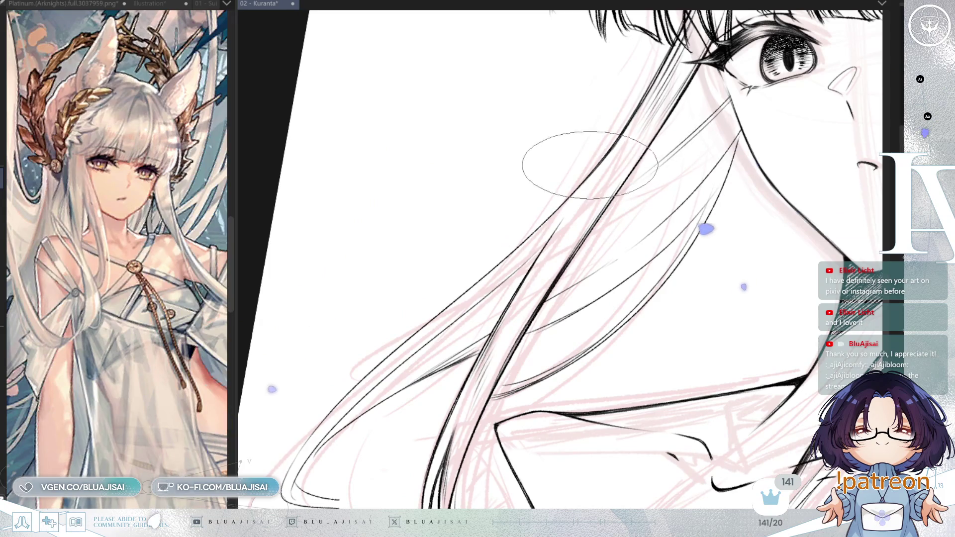
left_click_drag(530, 470, 613, 398)
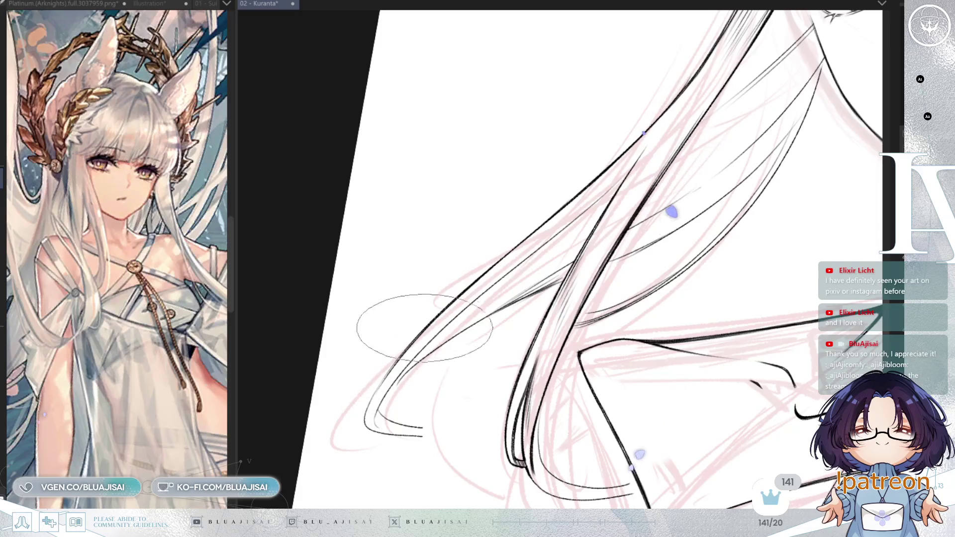
mouse_move(447, 328)
left_mouse_down()
mouse_move(428, 393)
mouse_move(527, 287)
left_mouse_up()
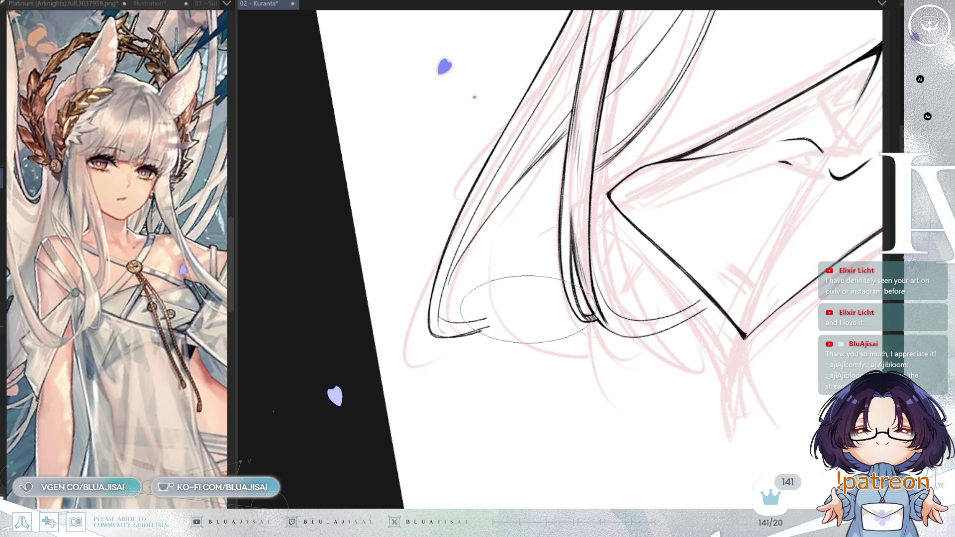
- Ink a long strand over the shoulder and an inner line in the lower-left hair loop
left_click_drag(562, 284, 432, 337)
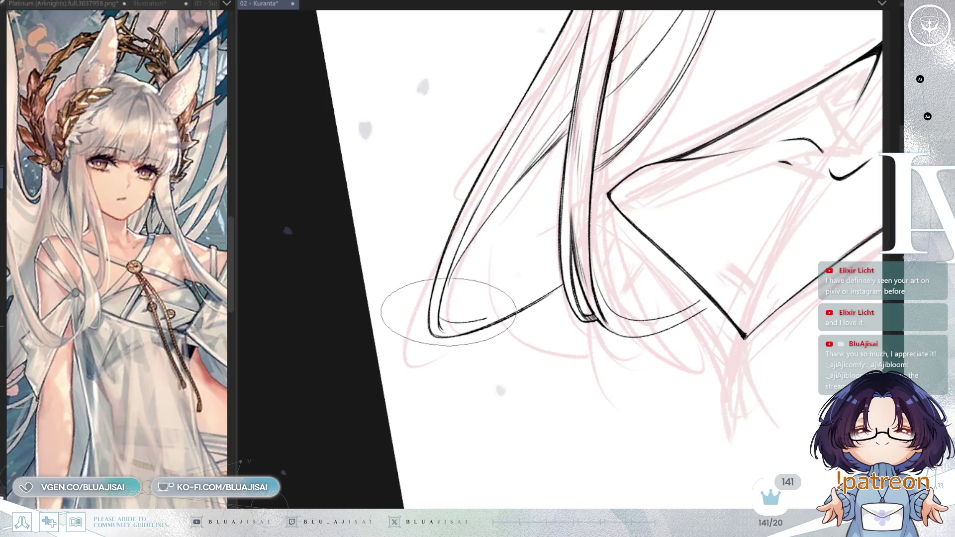
left_click_drag(441, 321, 554, 281)
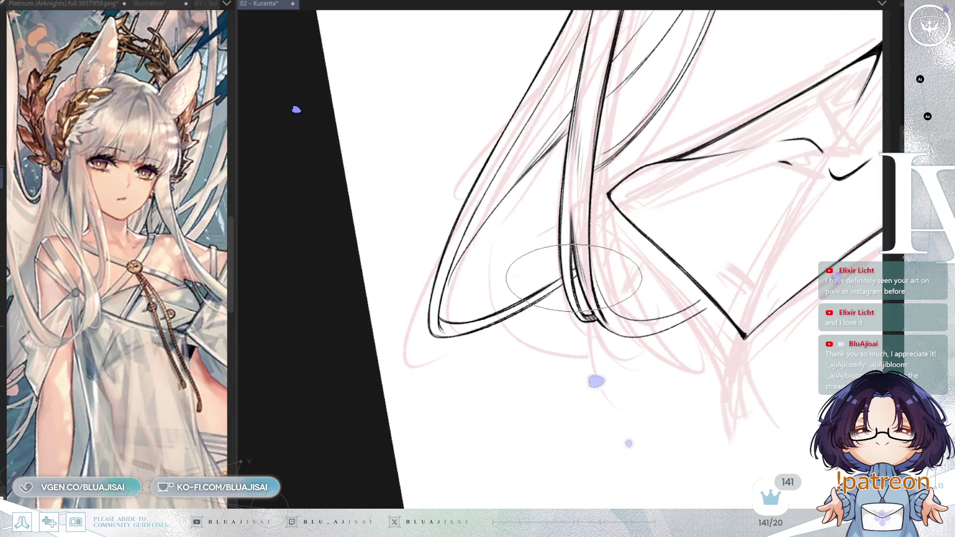
left_click_drag(669, 247, 619, 277)
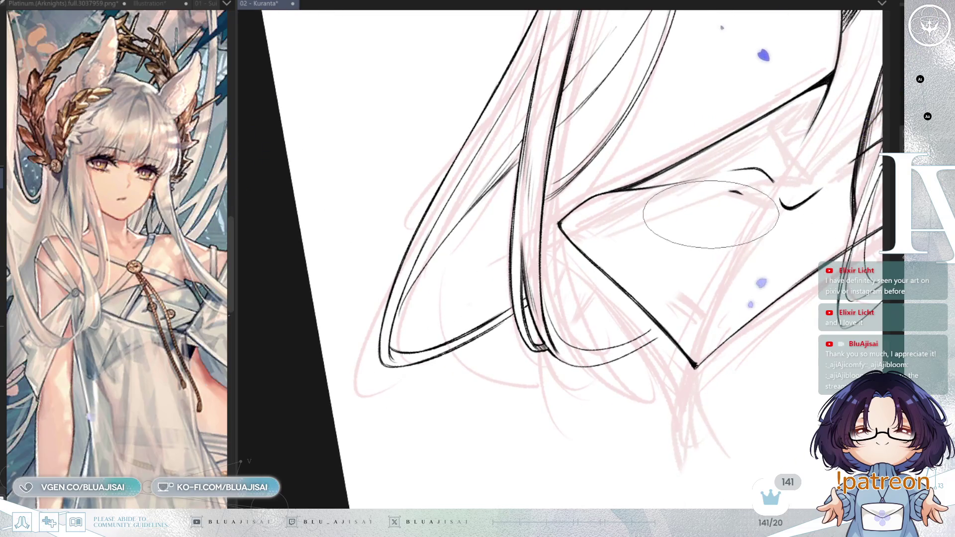
left_click_drag(712, 214, 605, 279)
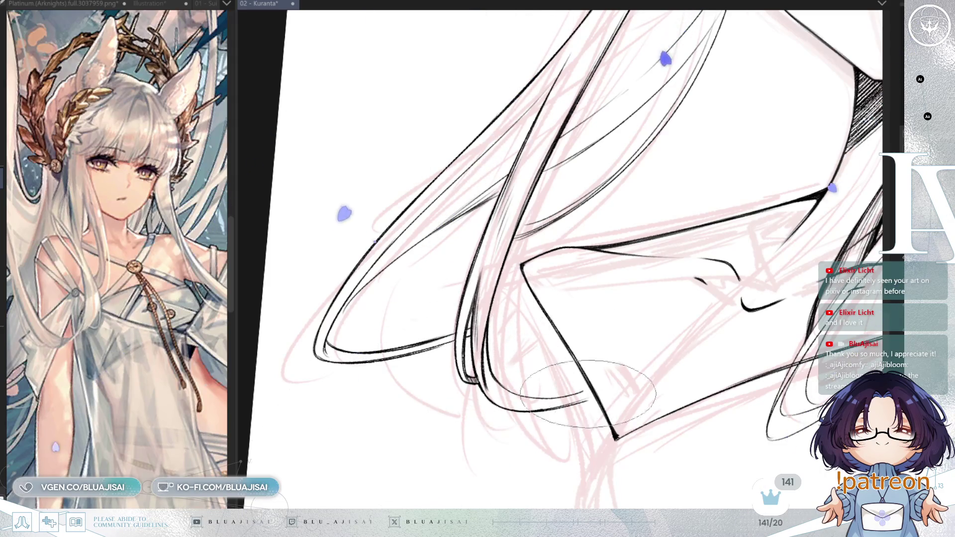
key("p")
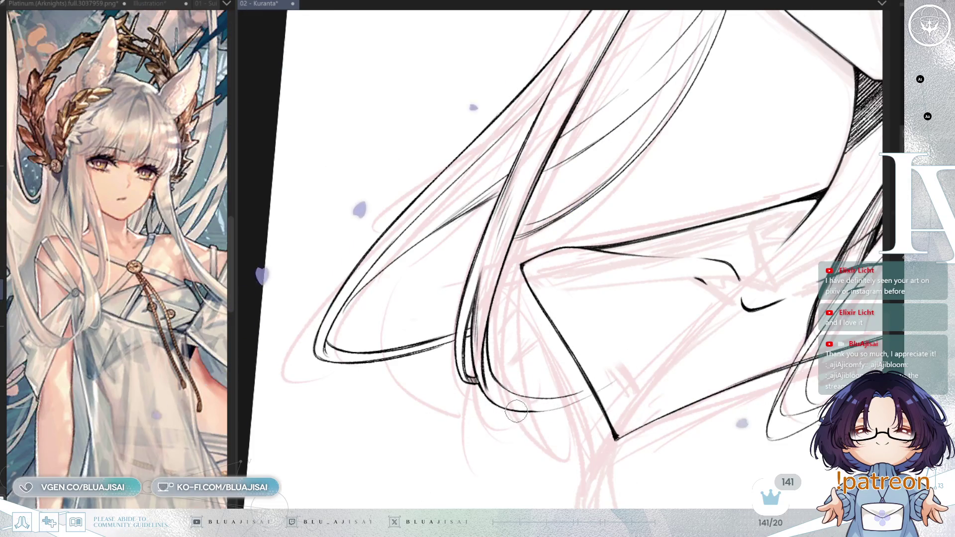
key("e")
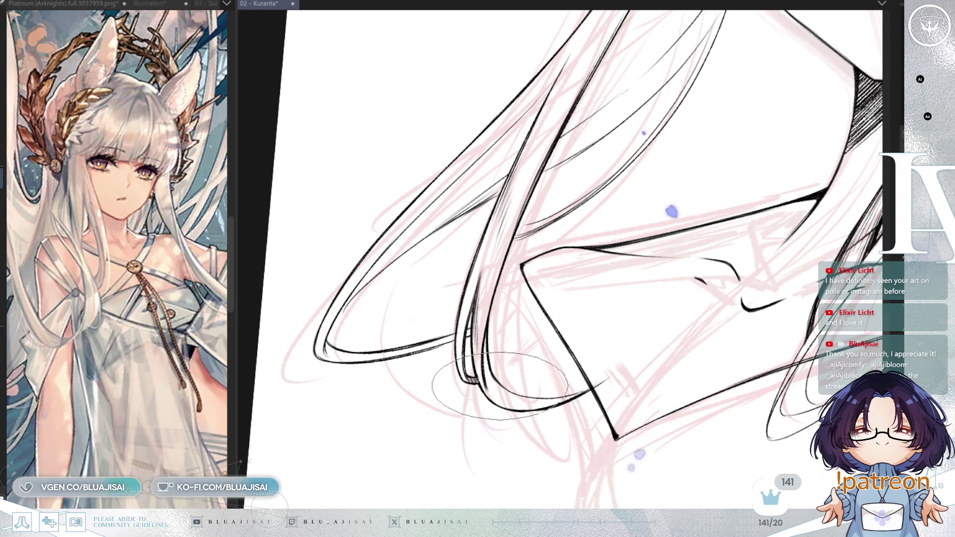
key("p")
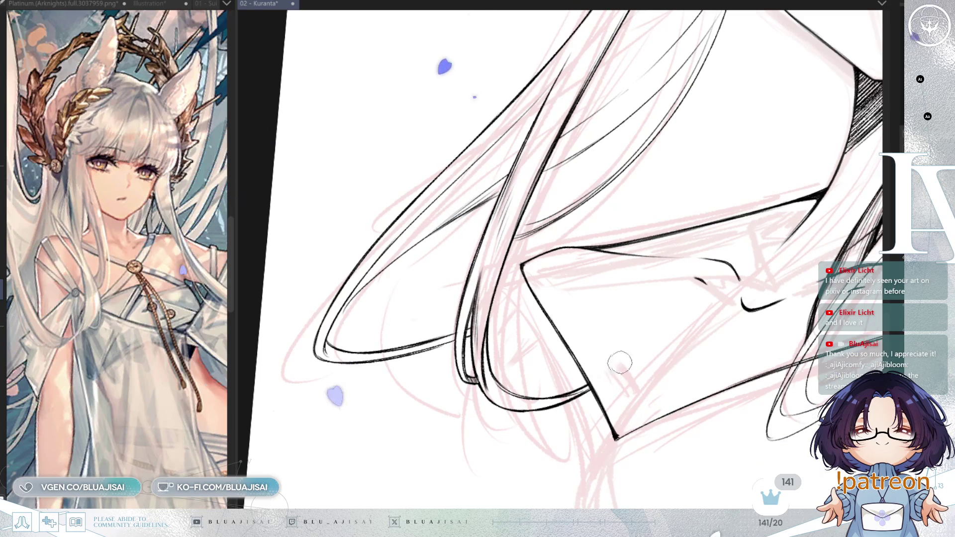
scroll(640, 294, "down", 5)
scroll(720, 271, "up", 3)
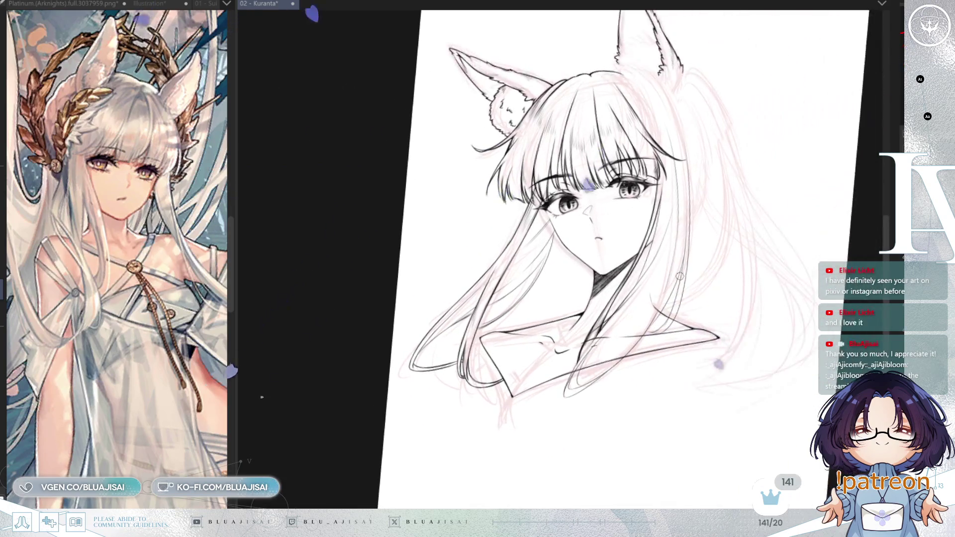
scroll(492, 364, "up", 2)
left_click_drag(492, 364, 605, 330)
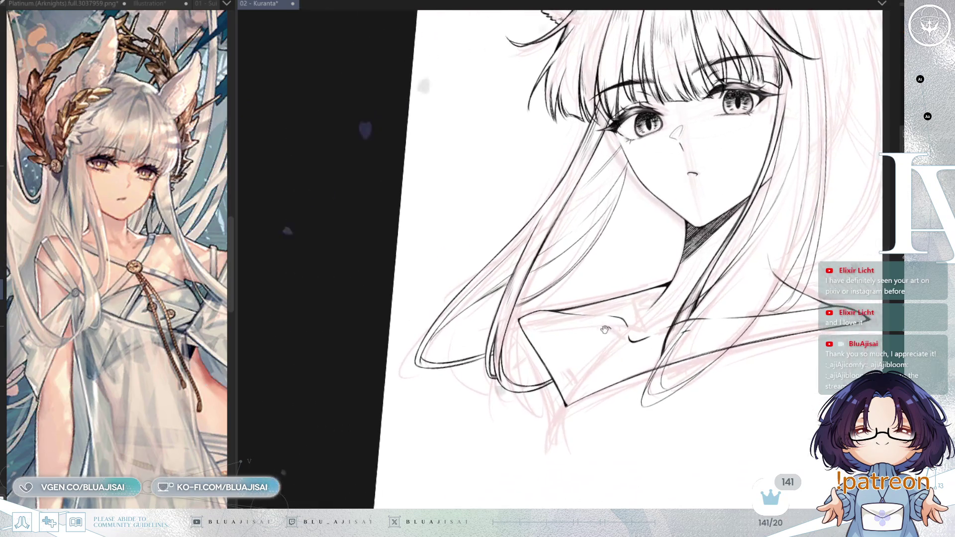
scroll(599, 311, "down", 3)
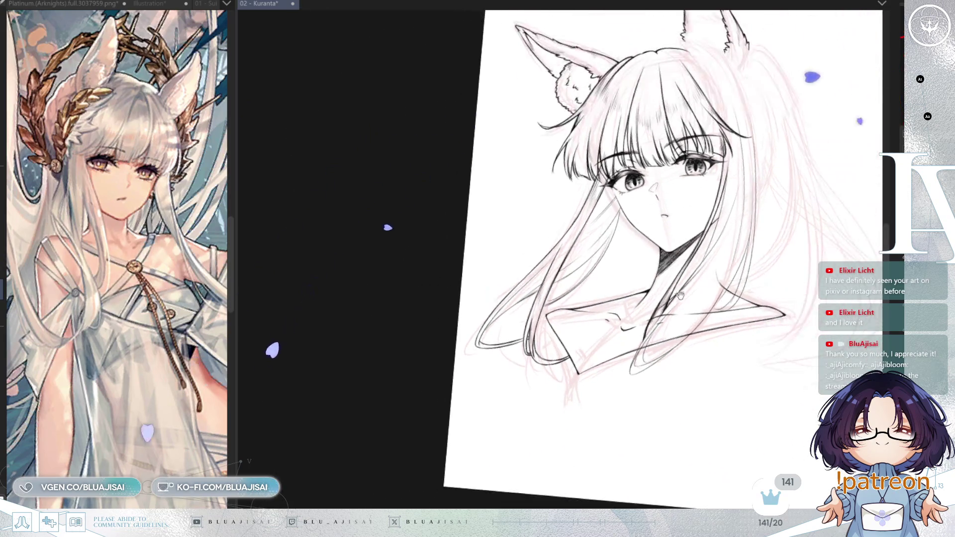
scroll(658, 296, "up", 2)
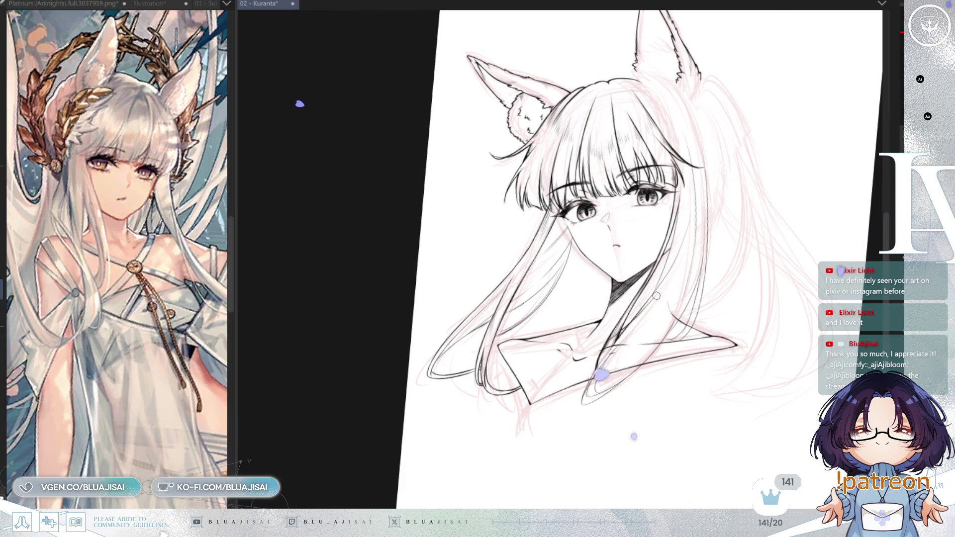
scroll(656, 295, "up", 3)
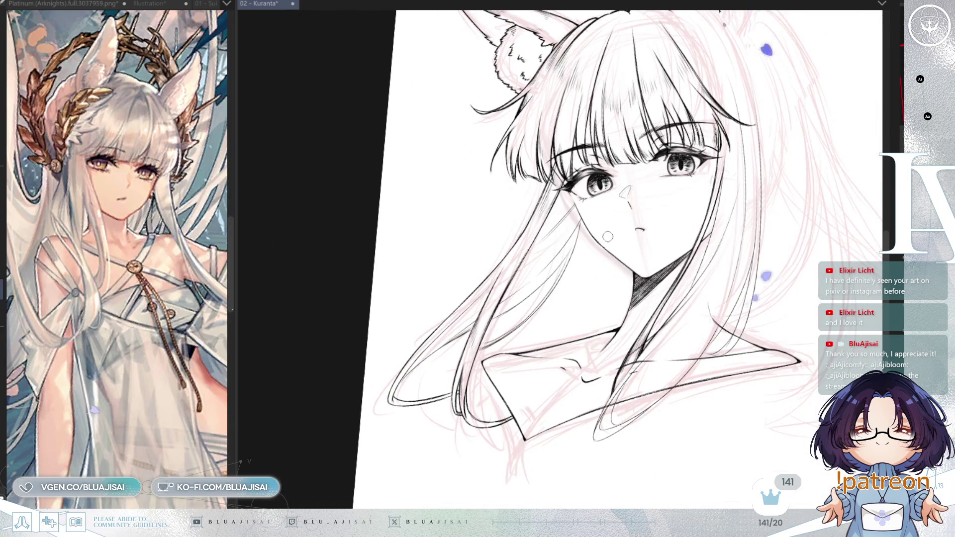
scroll(492, 327, "up", 2)
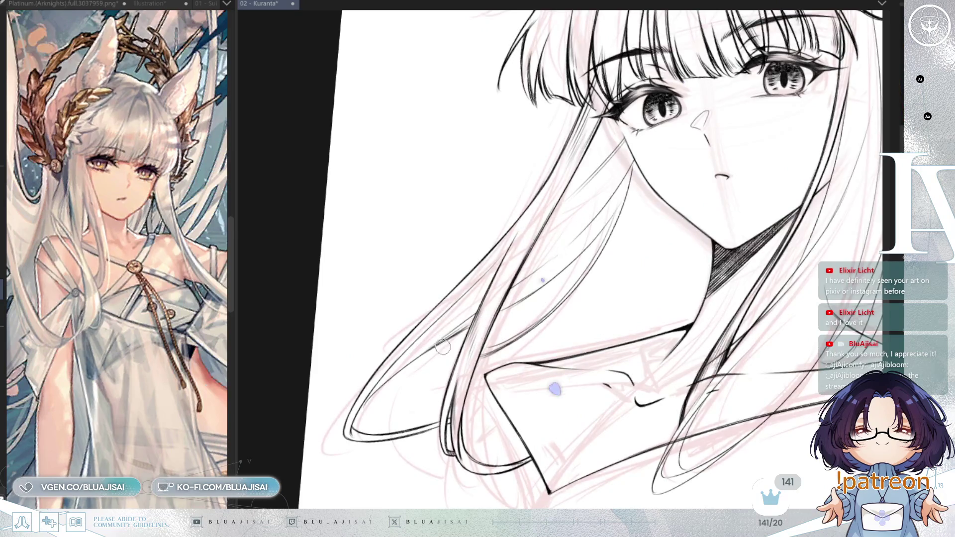
scroll(442, 347, "up", 2)
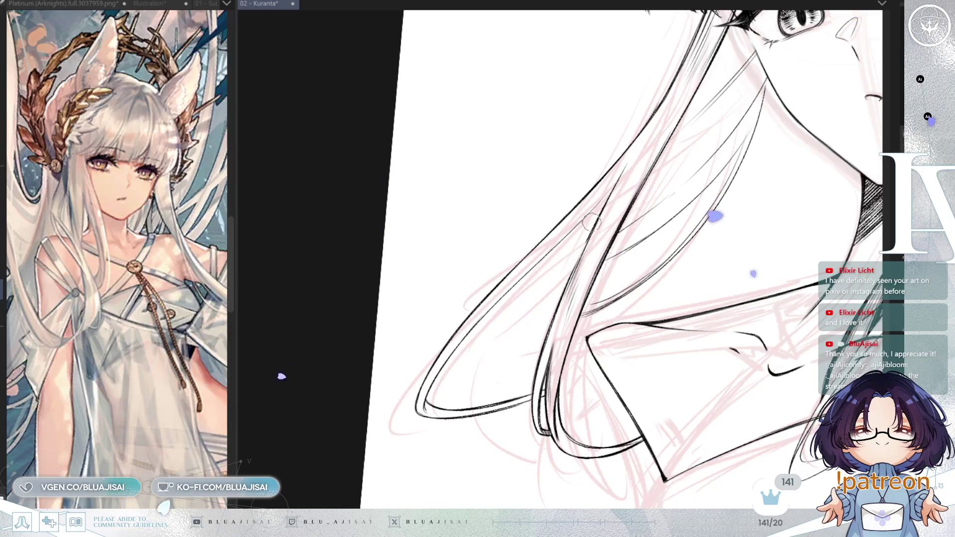
key("e")
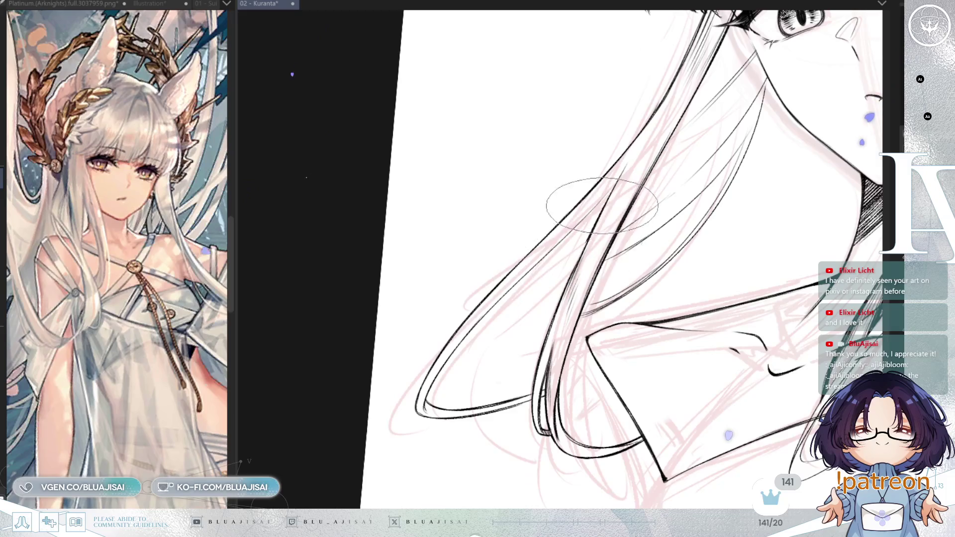
scroll(605, 209, "down", 2)
scroll(621, 215, "up", 2)
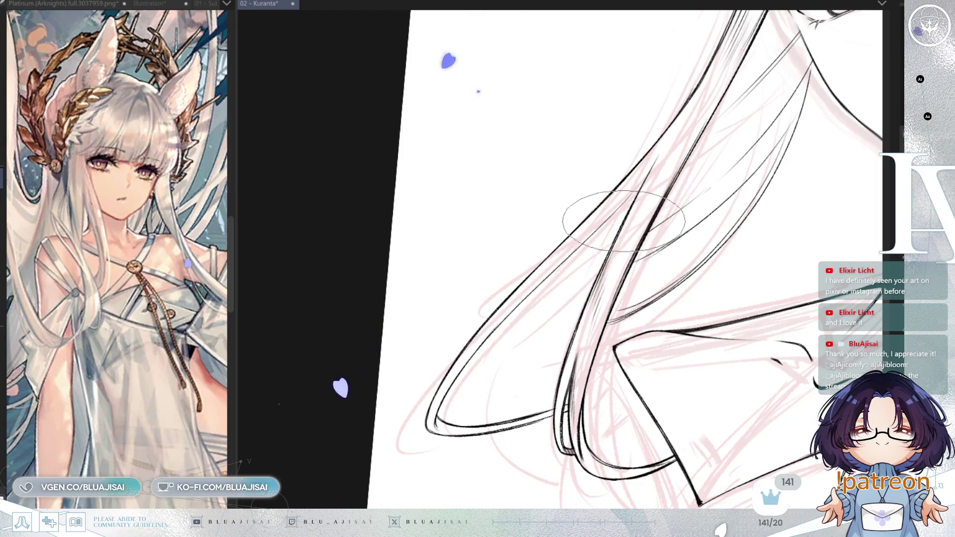
scroll(616, 231, "down", 2)
left_click_drag(821, 144, 666, 259)
scroll(666, 257, "up", 1)
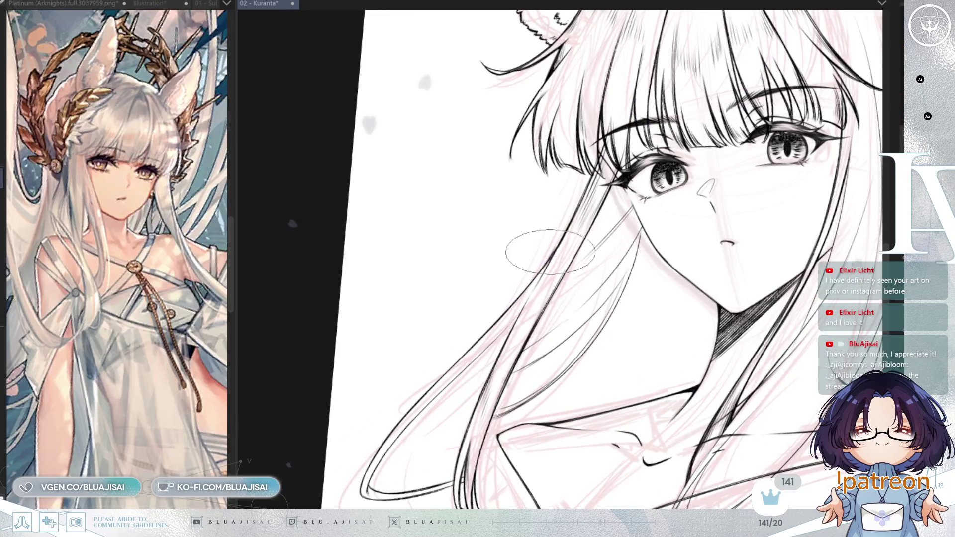
scroll(550, 251, "up", 2)
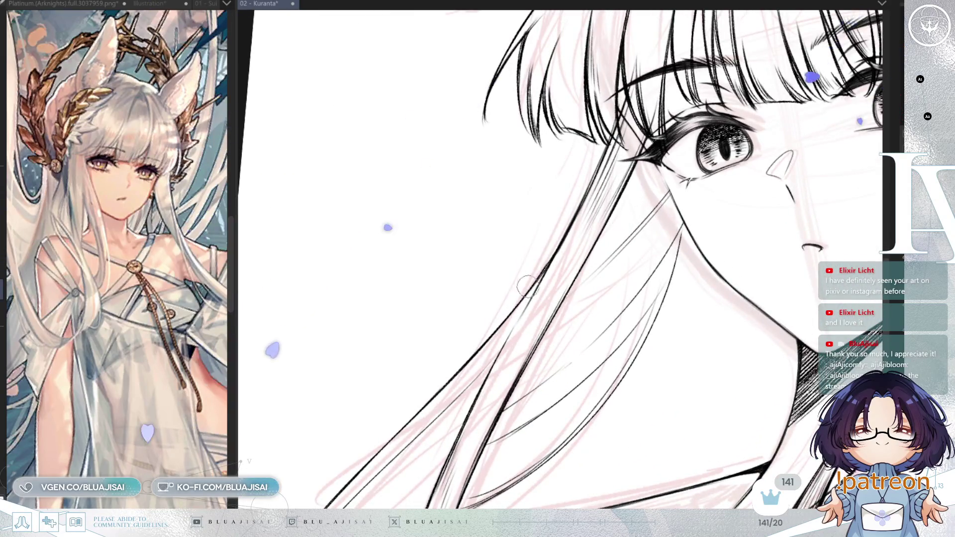
scroll(549, 251, "down", 3)
left_click_drag(751, 277, 642, 232)
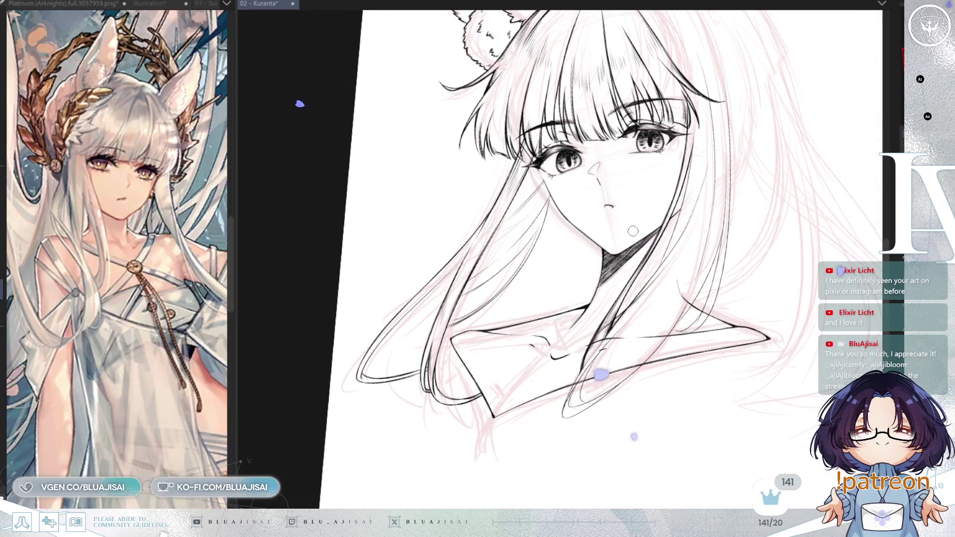
scroll(633, 231, "down", 1)
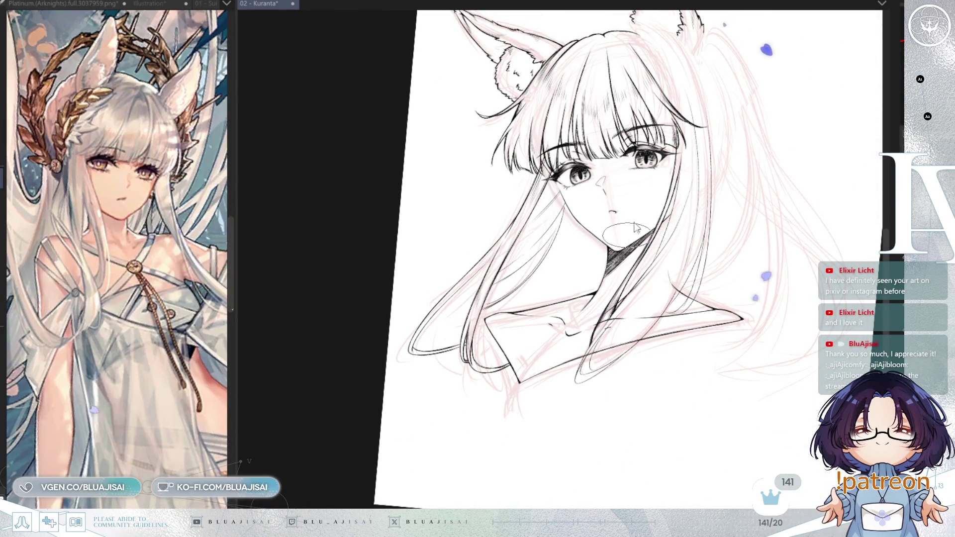
scroll(624, 231, "up", 2)
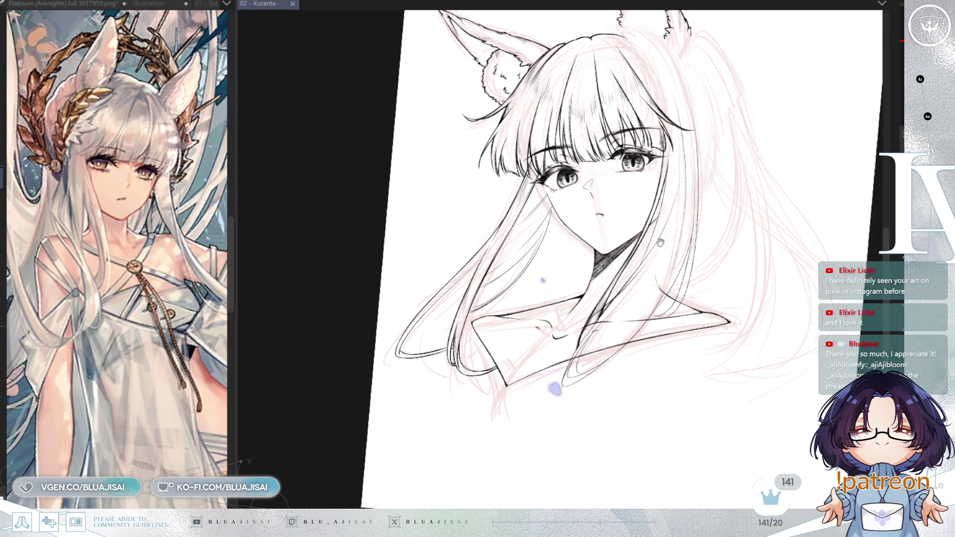
scroll(451, 284, "up", 2)
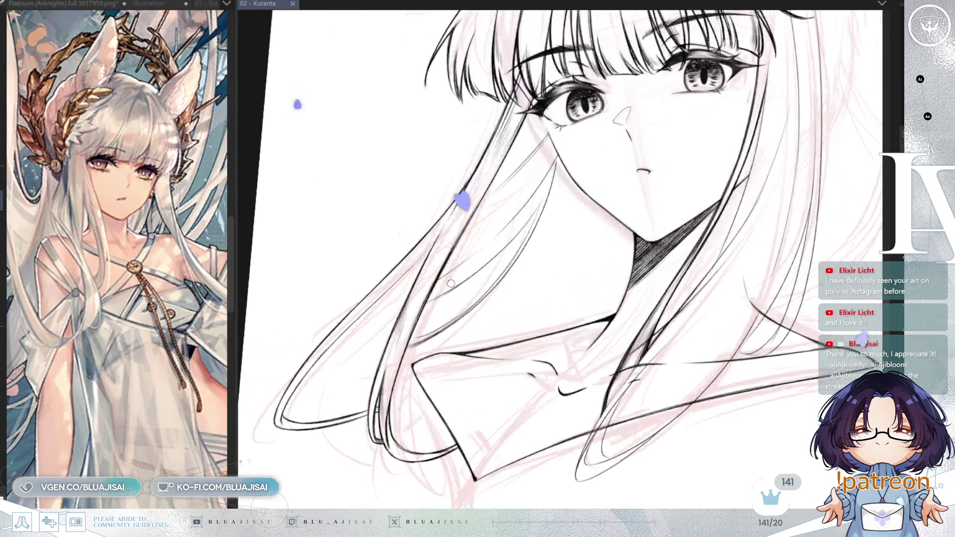
key("asciicircum")
key("asciicircum")
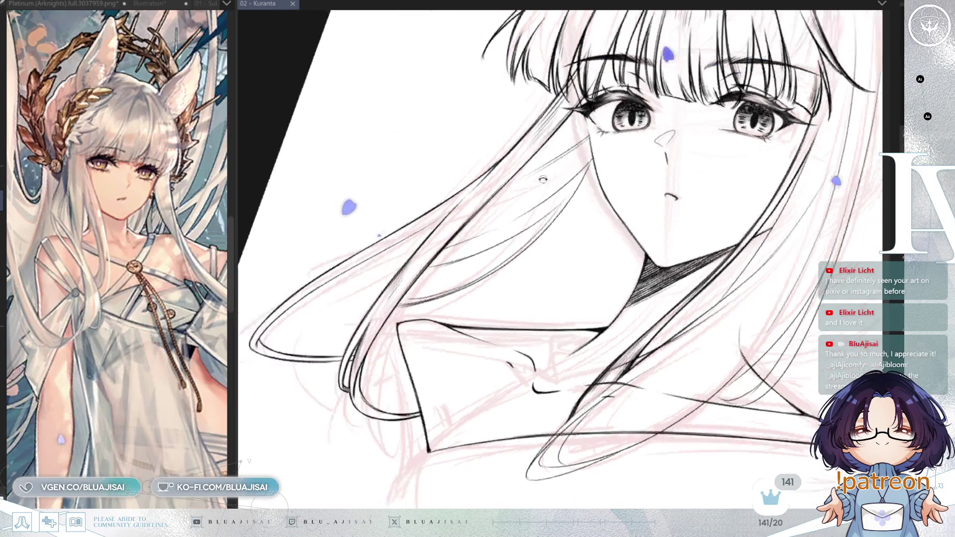
- Erase the faint stray strokes beside the left hair, then reset rotation and zoom out to the full page
key("minus")
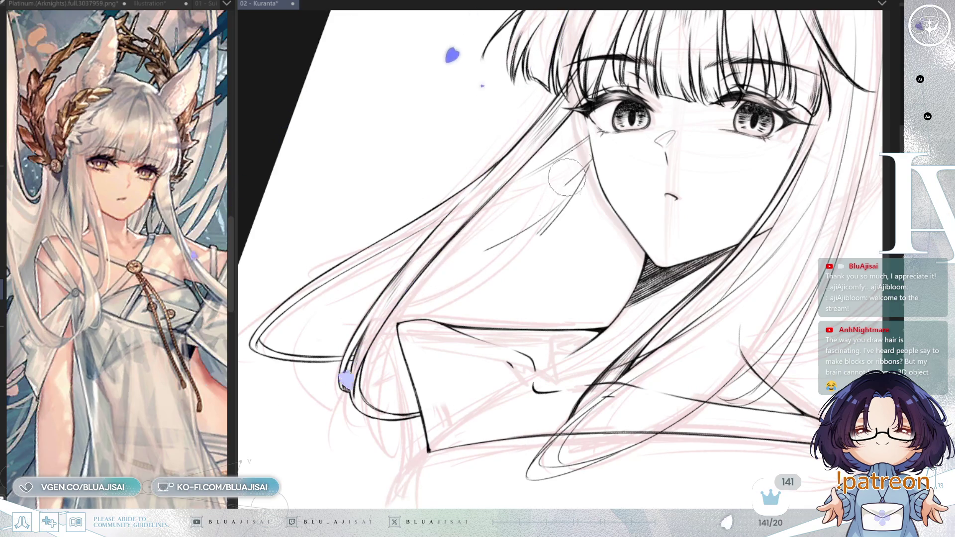
mouse_move(456, 271)
left_mouse_down()
mouse_move(538, 219)
mouse_move(522, 250)
mouse_move(514, 188)
mouse_move(497, 230)
left_mouse_up()
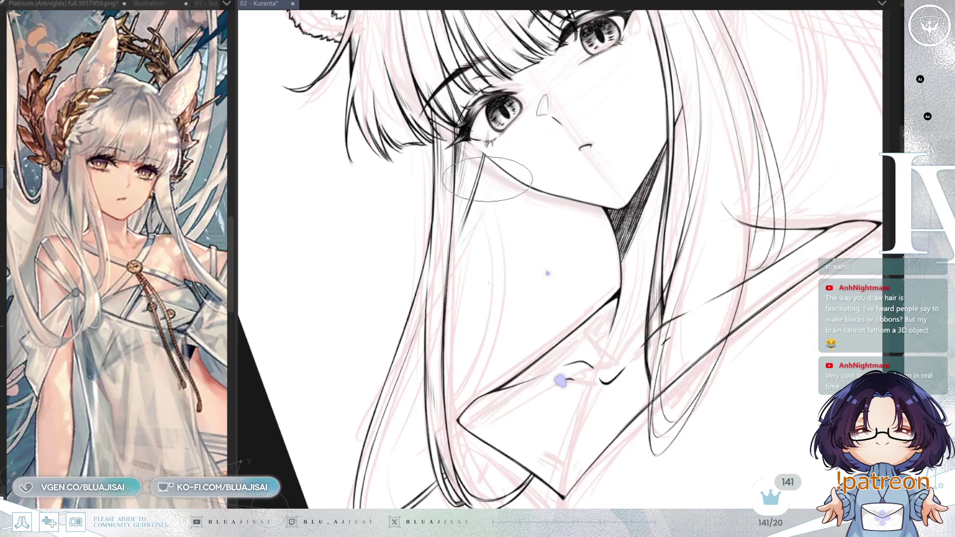
key("Delete")
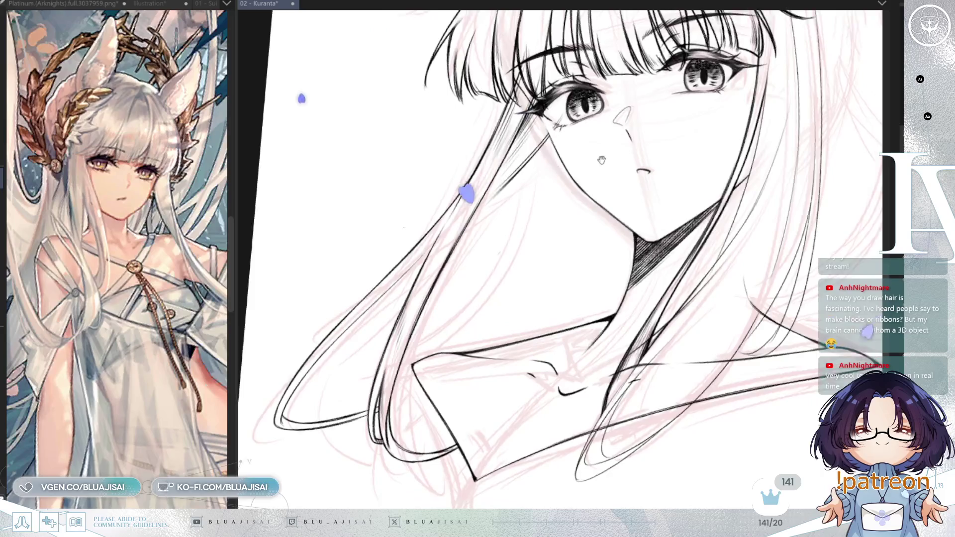
left_click_drag(497, 184, 512, 255)
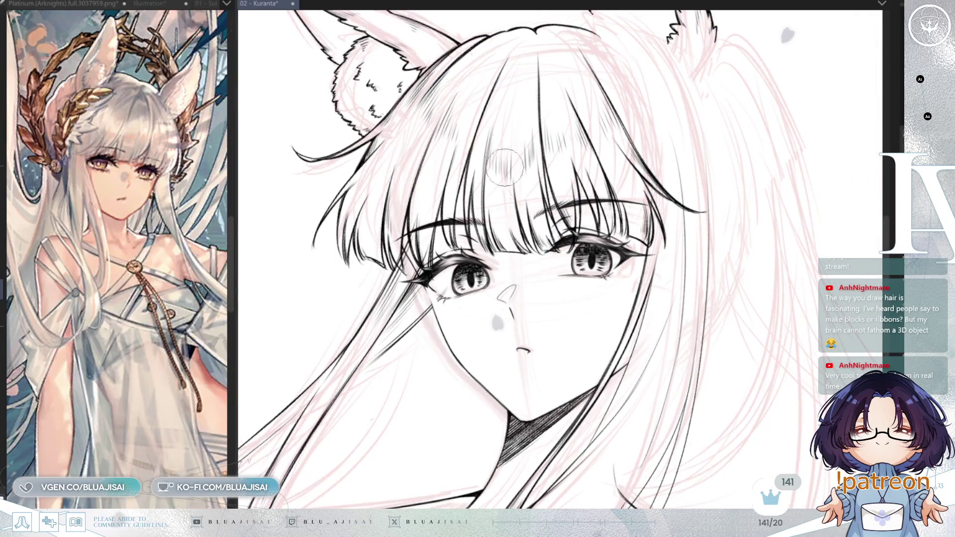
left_click_drag(549, 225, 535, 258)
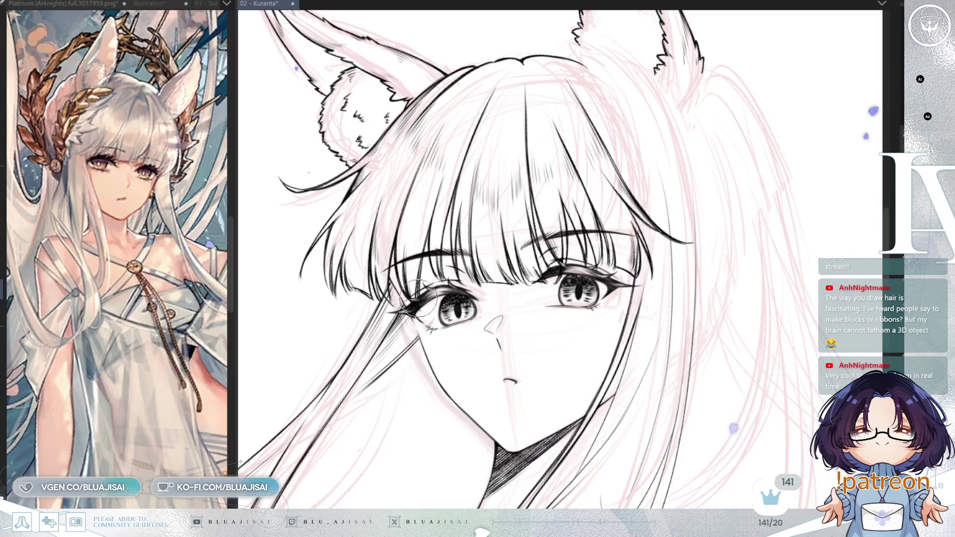
key("ctrl+minus")
key("ctrl+minus")
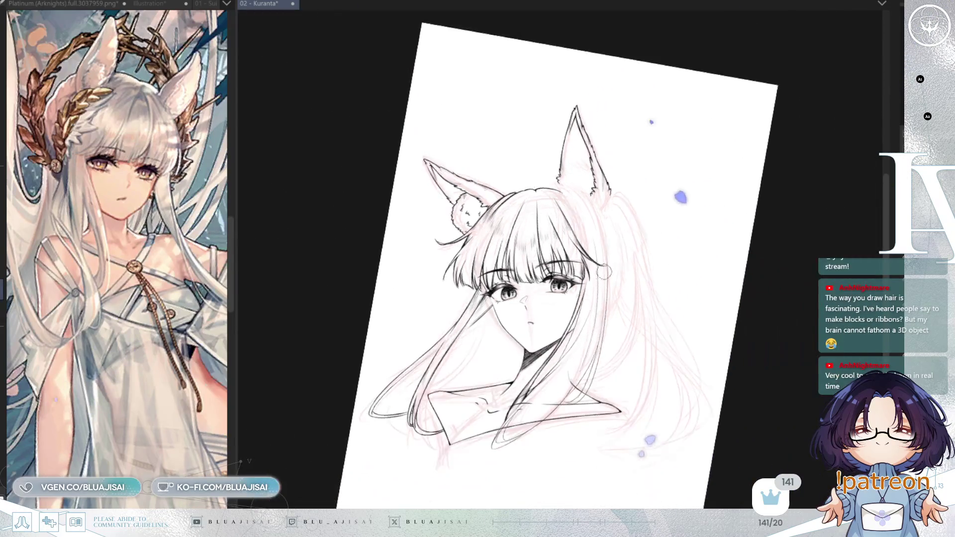
left_click_drag(649, 309, 655, 247)
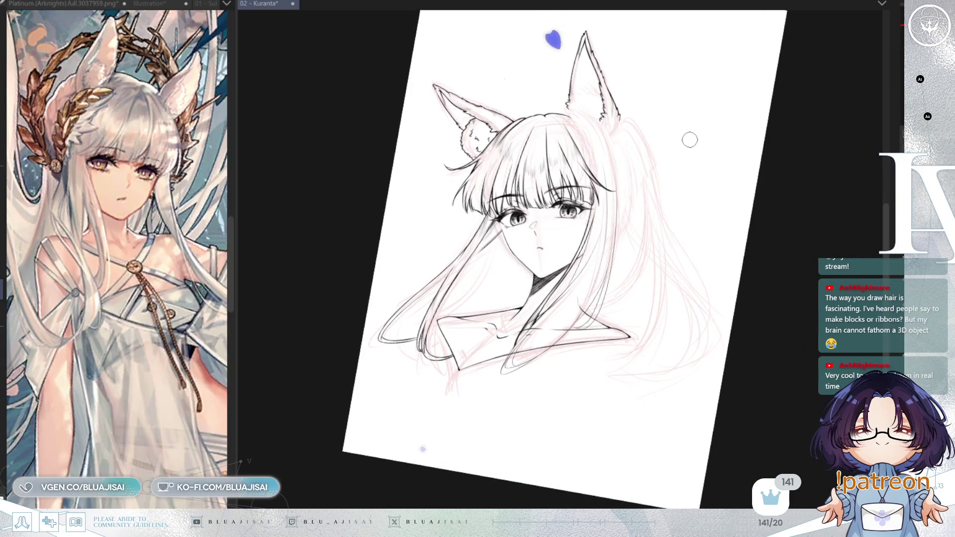
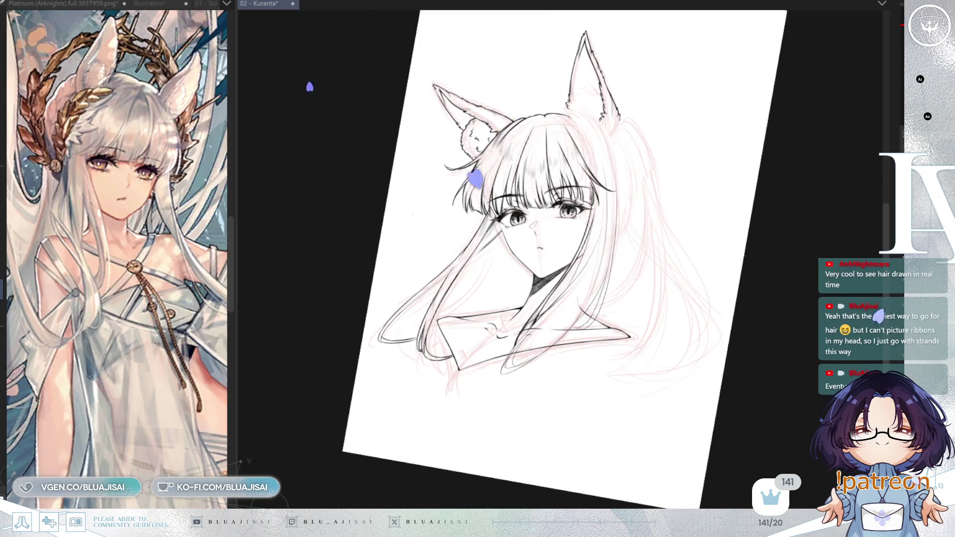
- Flip the canvas and erase part of the stray line across the shoulder
scroll(603, 148, "up", 5)
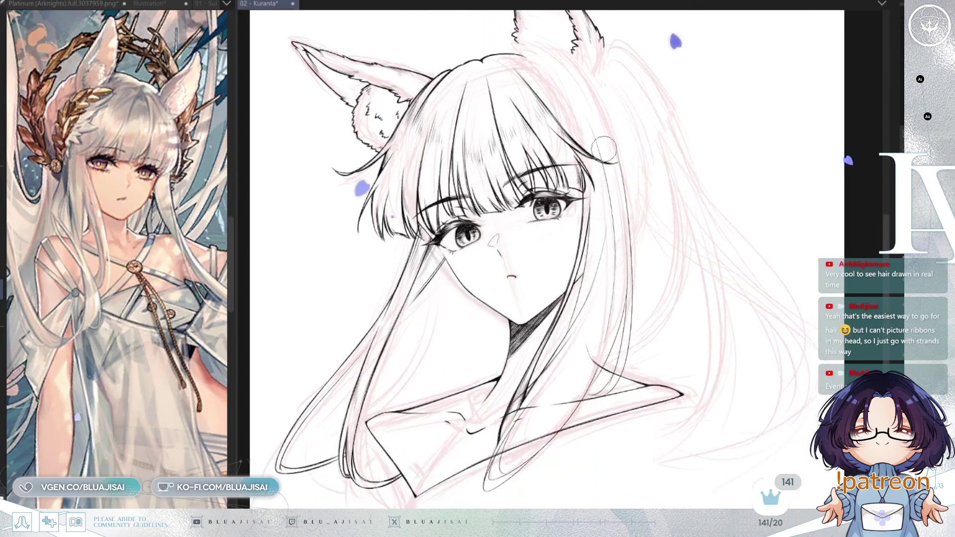
scroll(614, 249, "up", 4)
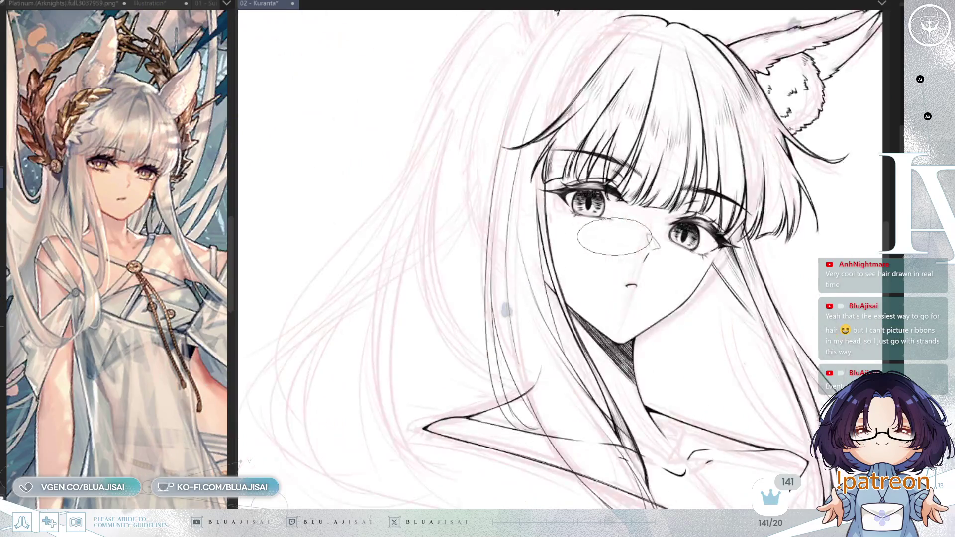
scroll(615, 237, "up", 4)
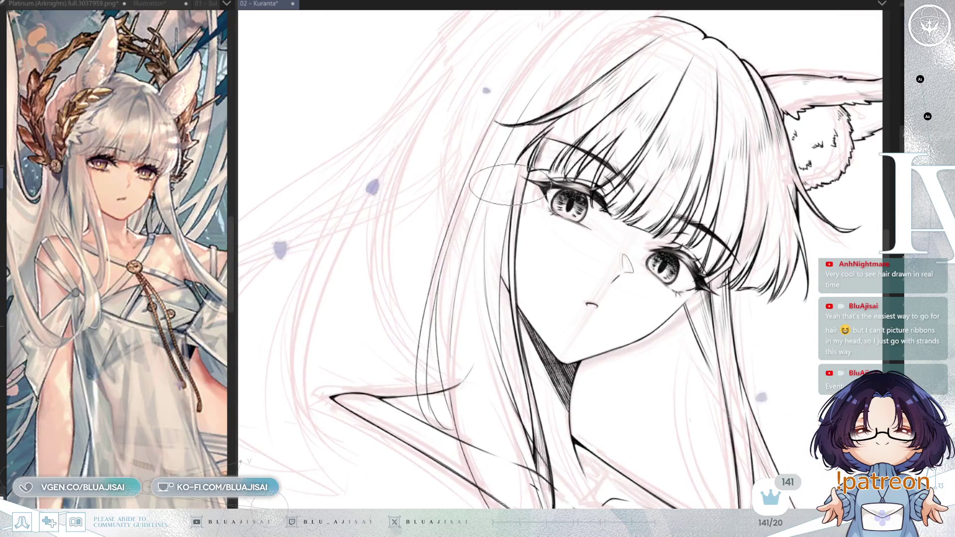
scroll(508, 184, "up", 1)
scroll(504, 248, "up", 1)
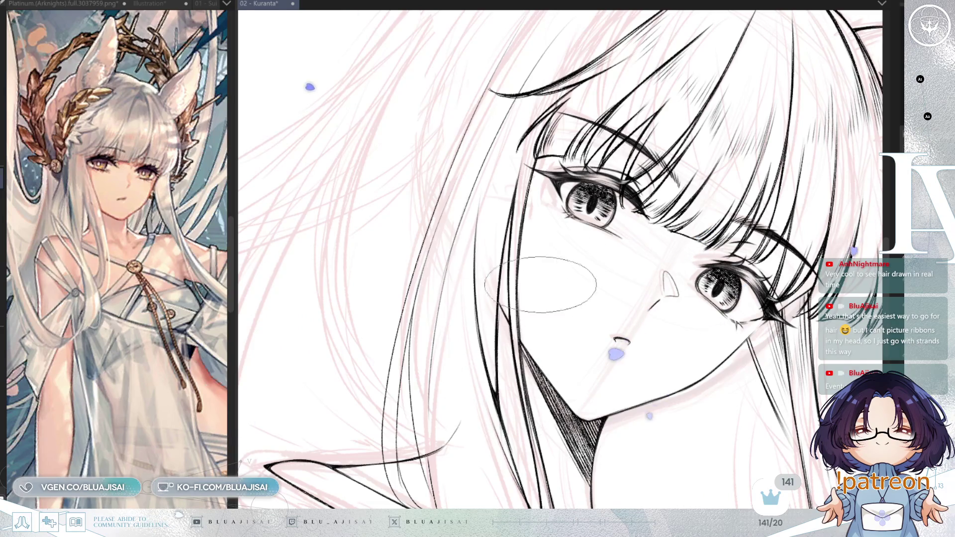
key("h")
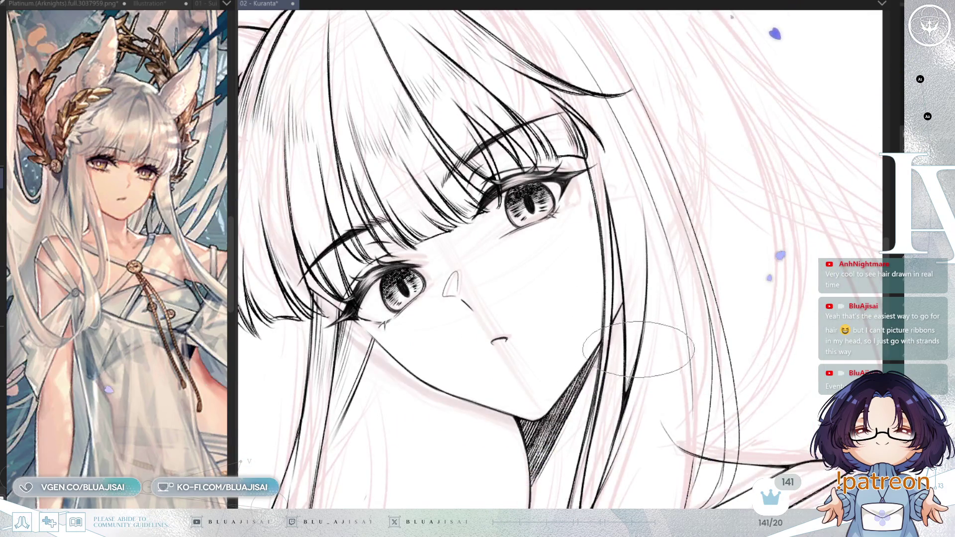
mouse_move(638, 348)
left_mouse_down()
mouse_move(644, 446)
mouse_move(673, 234)
left_mouse_up()
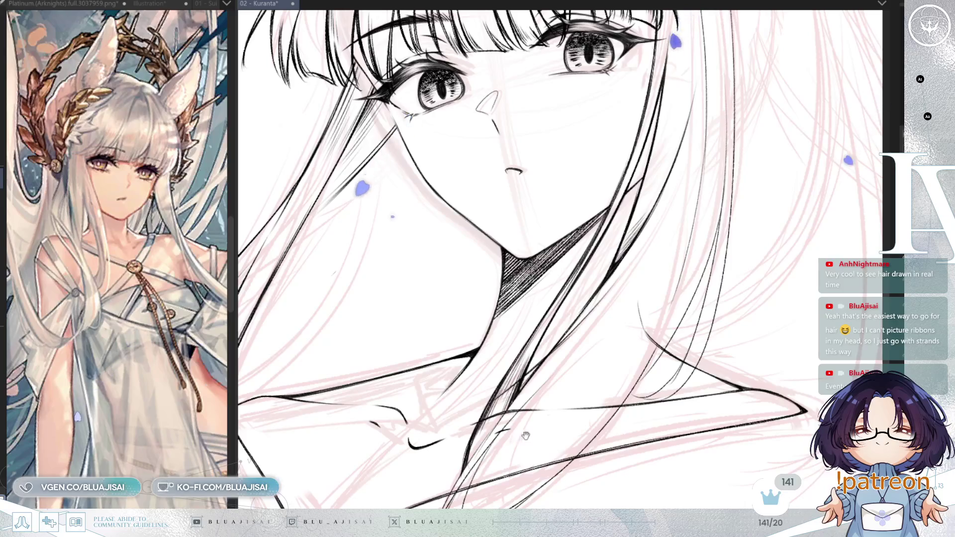
left_click_drag(500, 386, 547, 331)
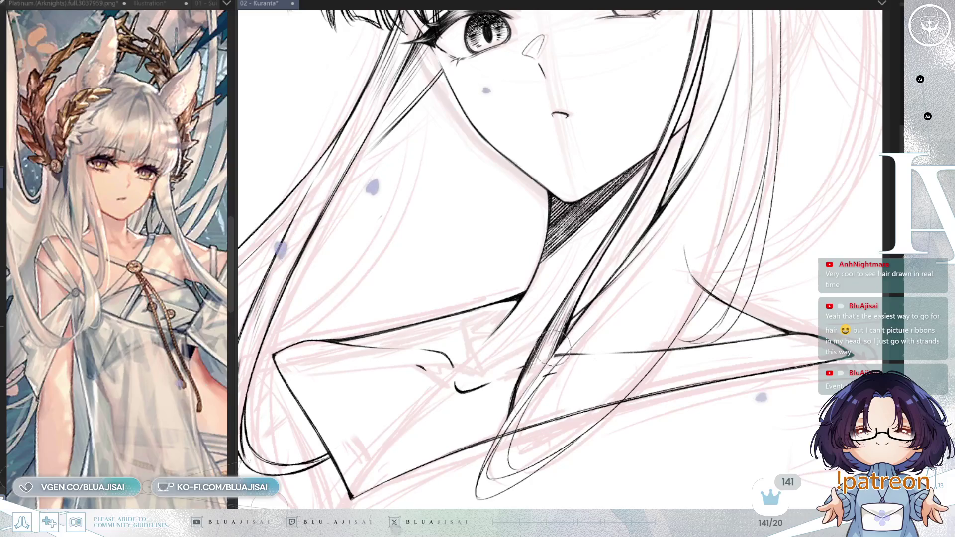
mouse_move(554, 362)
left_mouse_down()
mouse_move(577, 345)
mouse_move(665, 337)
mouse_move(655, 354)
left_mouse_up()
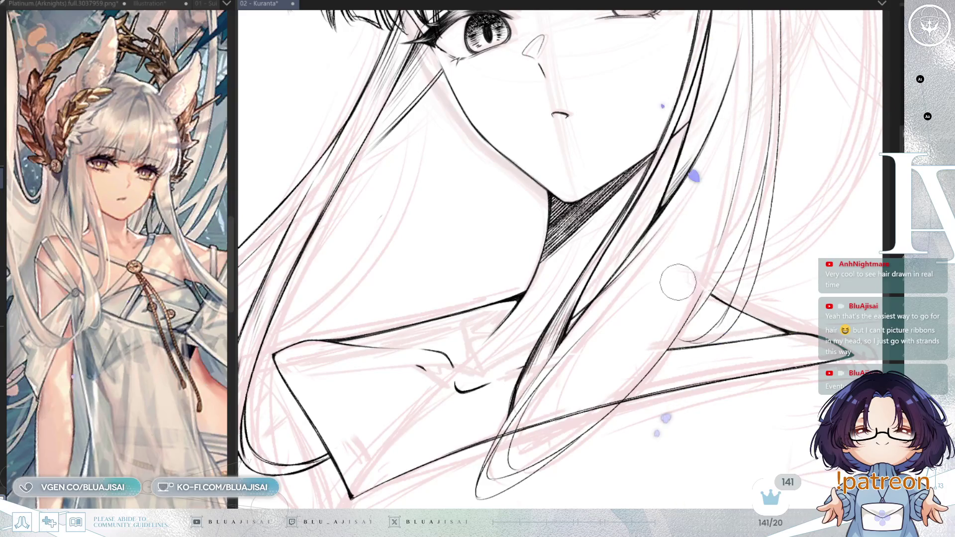
- Rotate, level and zoom the view so both eyes of the face show
left_click_drag(512, 425, 516, 409)
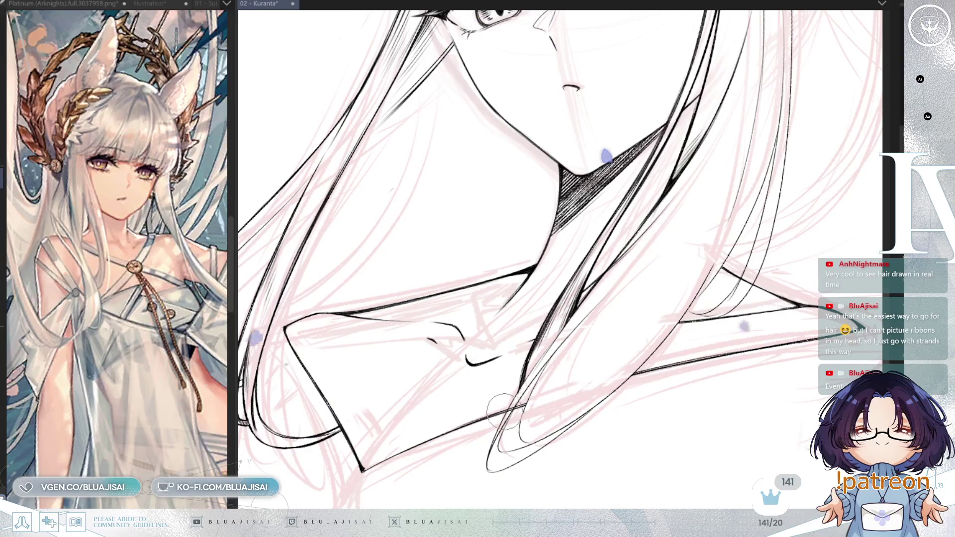
left_click_drag(503, 426, 583, 422)
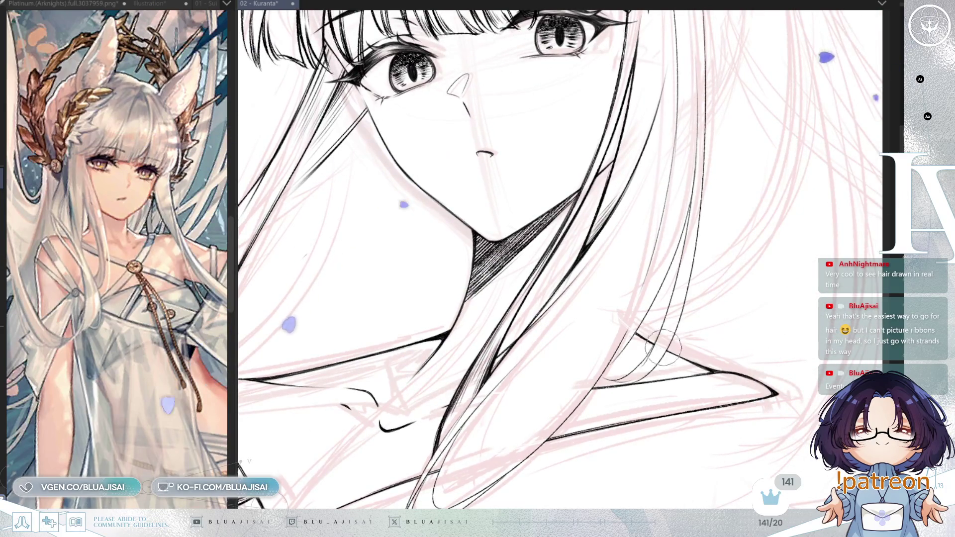
scroll(661, 348, "down", 2)
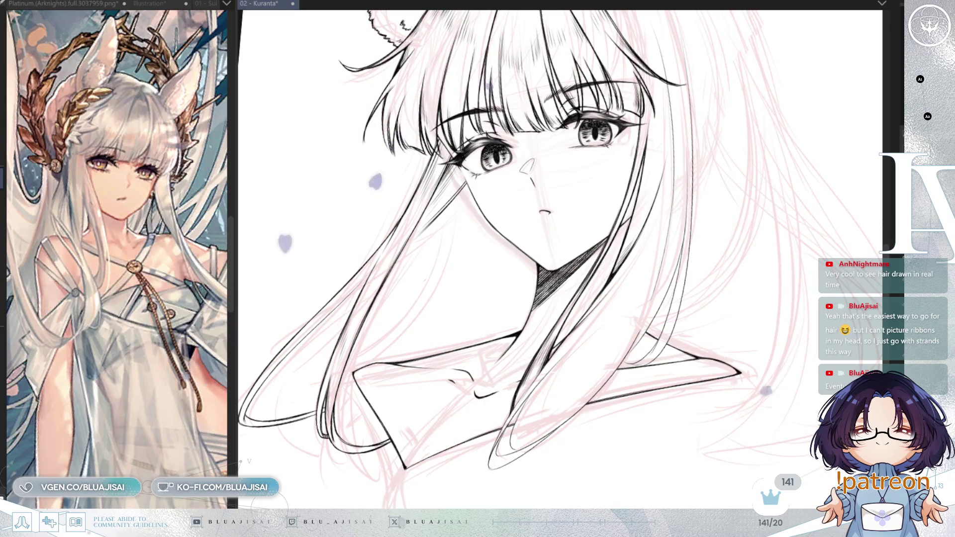
mouse_move(547, 323)
left_mouse_down()
mouse_move(560, 351)
mouse_move(572, 343)
left_mouse_up()
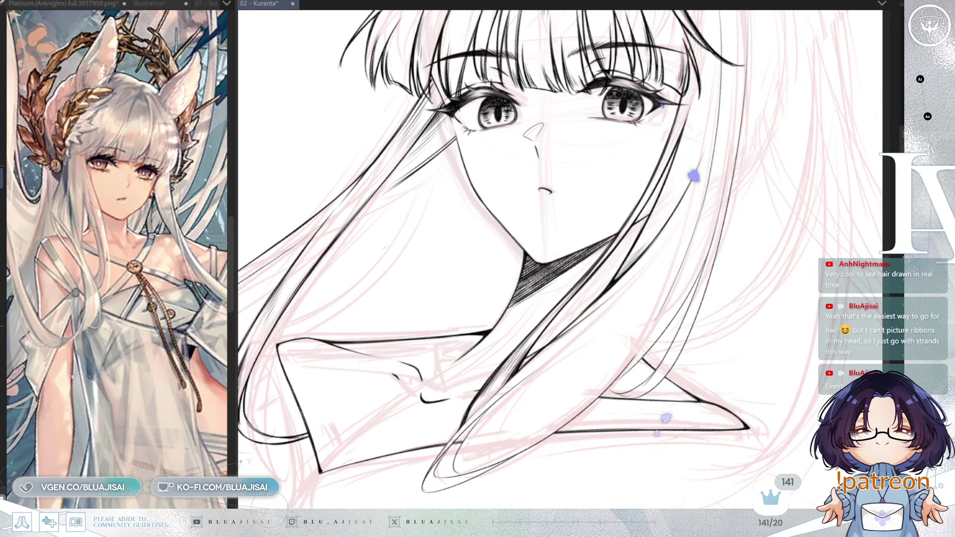
scroll(533, 358, "up", 2)
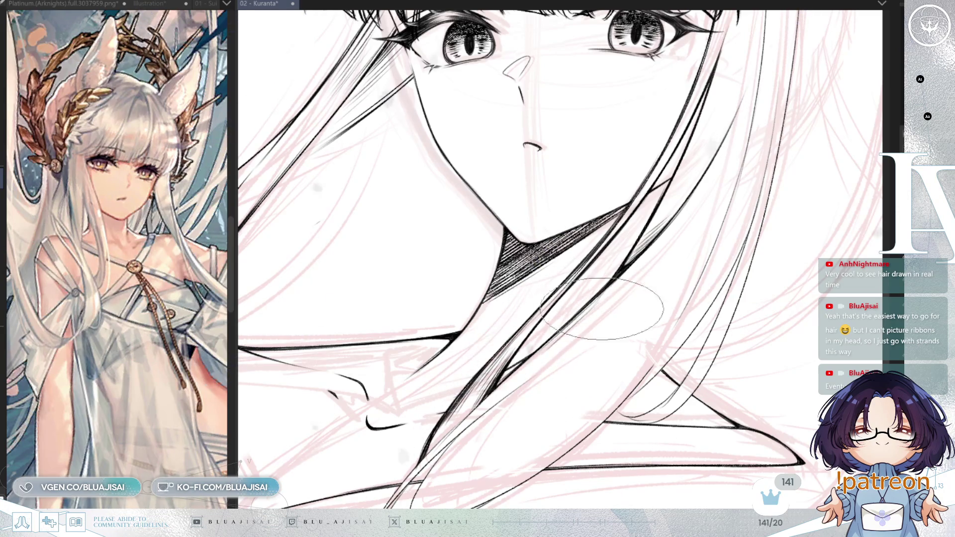
left_click_drag(652, 290, 676, 262)
left_click_drag(579, 338, 627, 257)
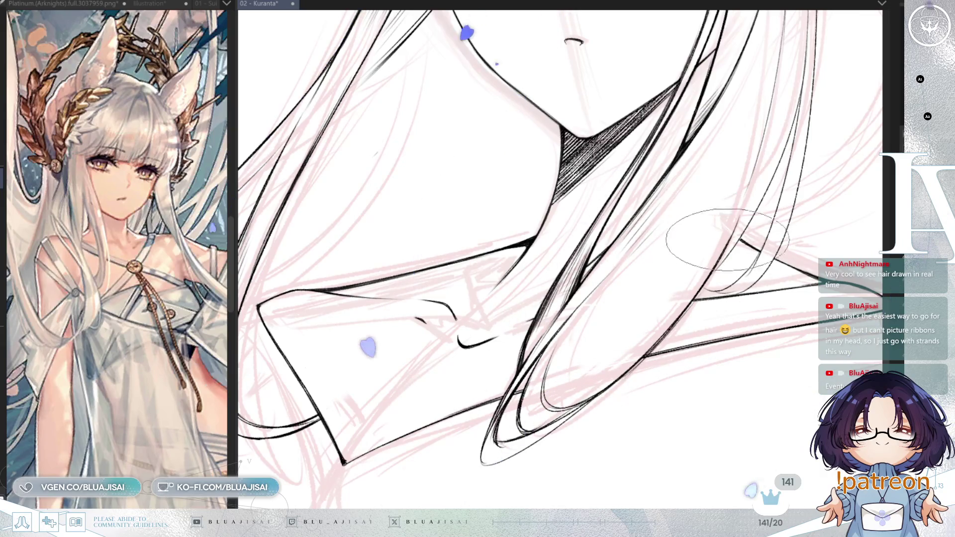
left_click_drag(490, 433, 518, 394)
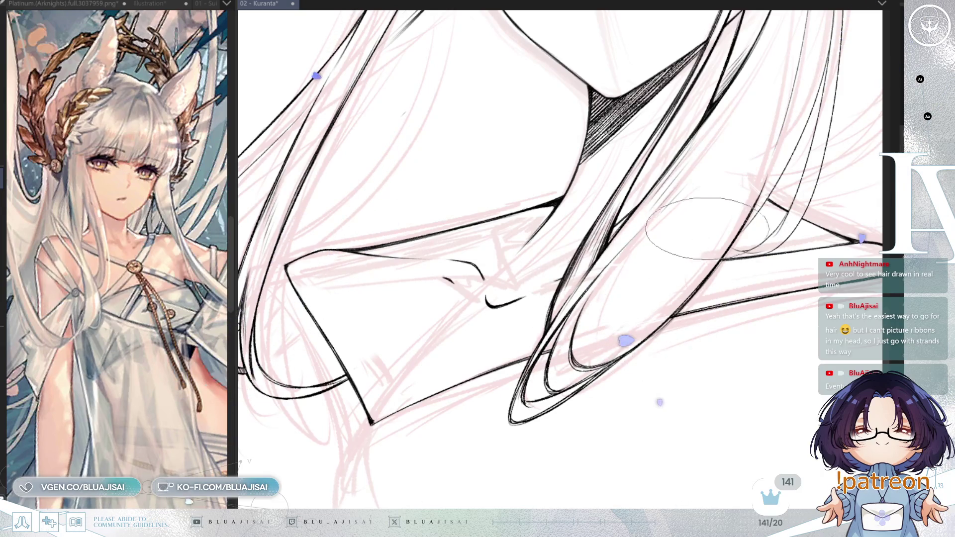
scroll(708, 229, "down", 2)
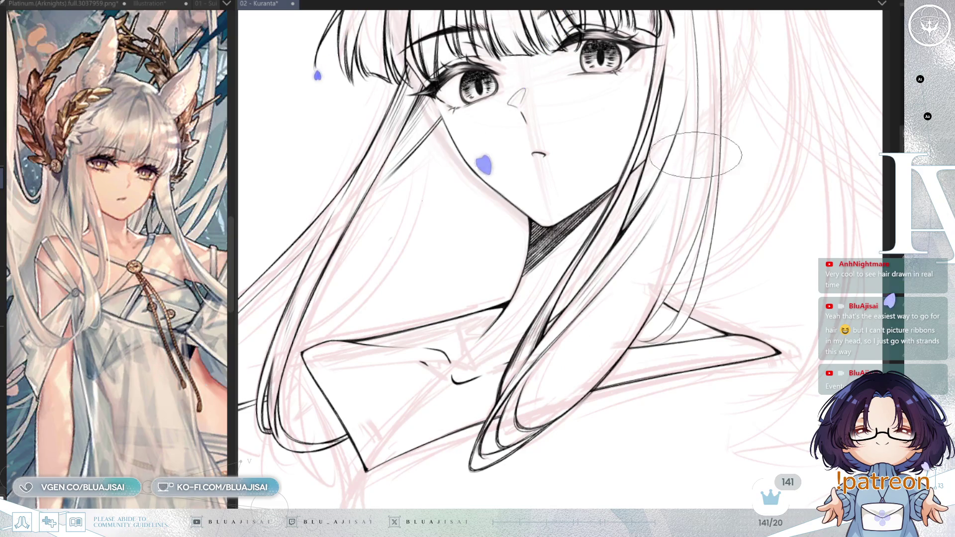
left_click_drag(670, 206, 597, 313)
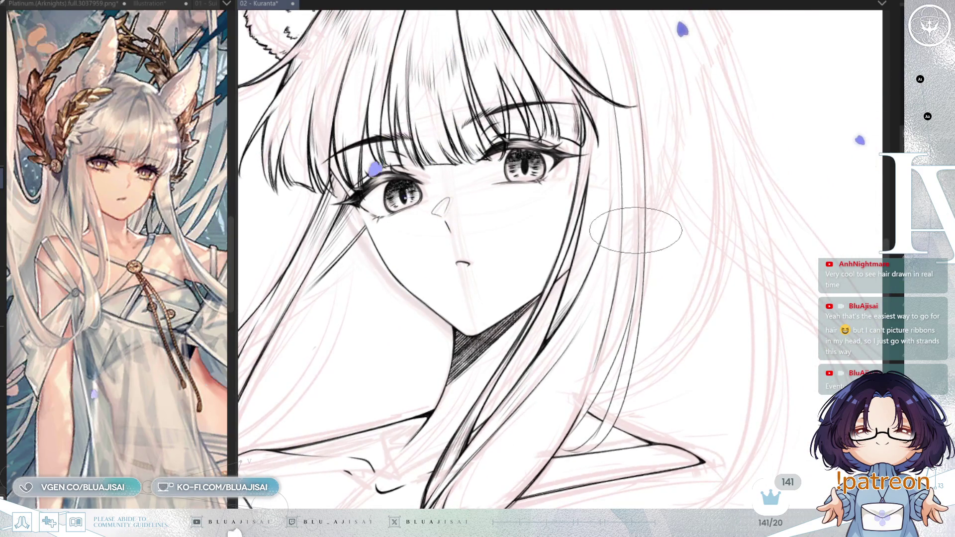
key("h")
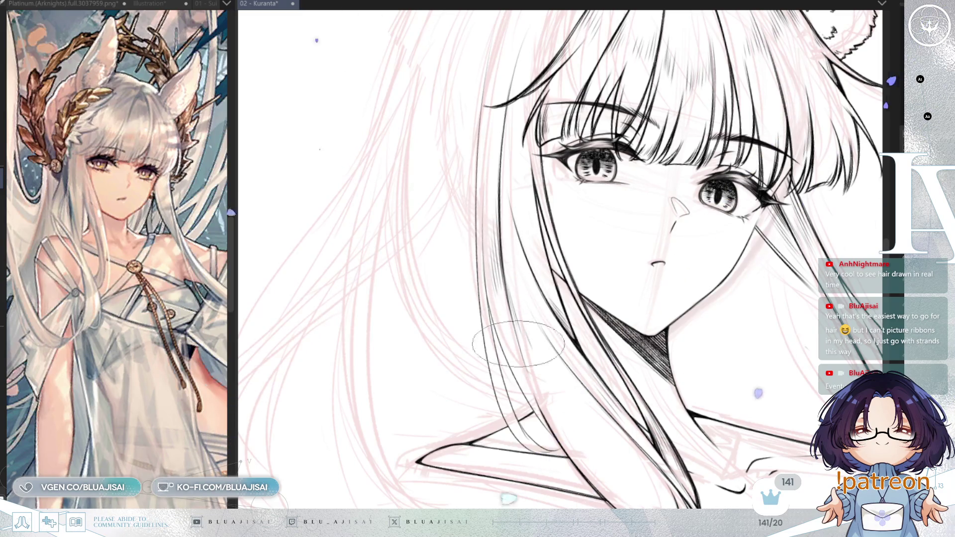
mouse_move(489, 292)
left_mouse_down()
mouse_move(485, 259)
mouse_move(459, 237)
mouse_move(484, 222)
left_mouse_up()
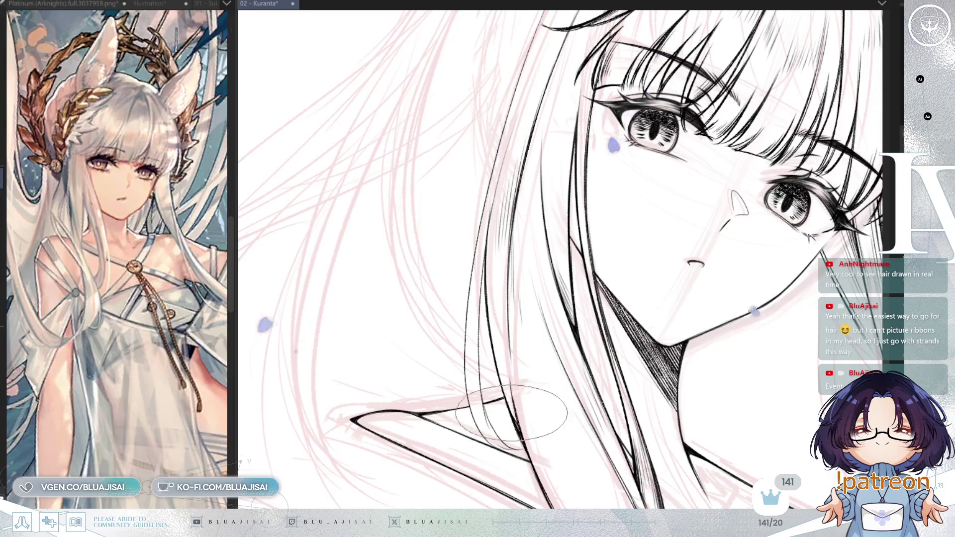
mouse_move(515, 424)
left_mouse_down()
mouse_move(498, 223)
mouse_move(512, 283)
left_mouse_up()
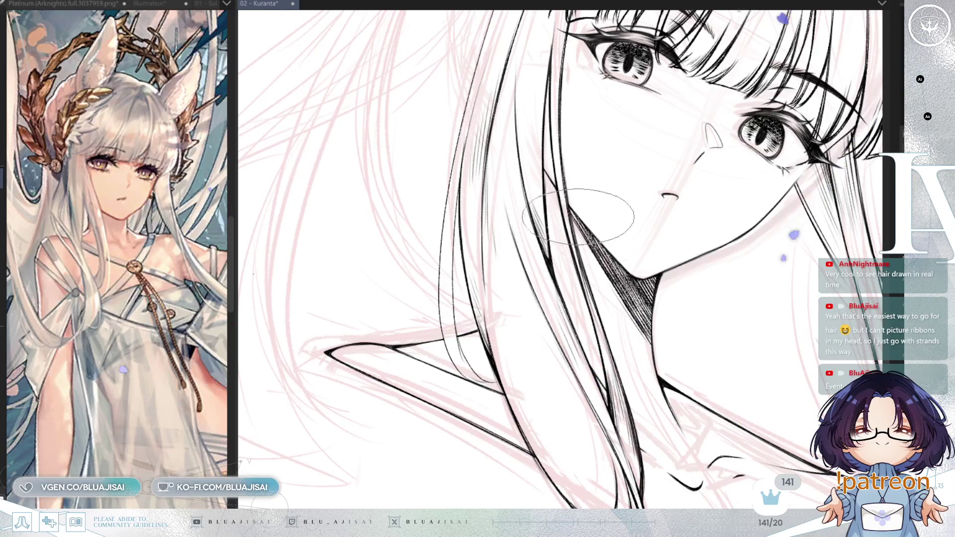
left_click_drag(643, 193, 657, 230)
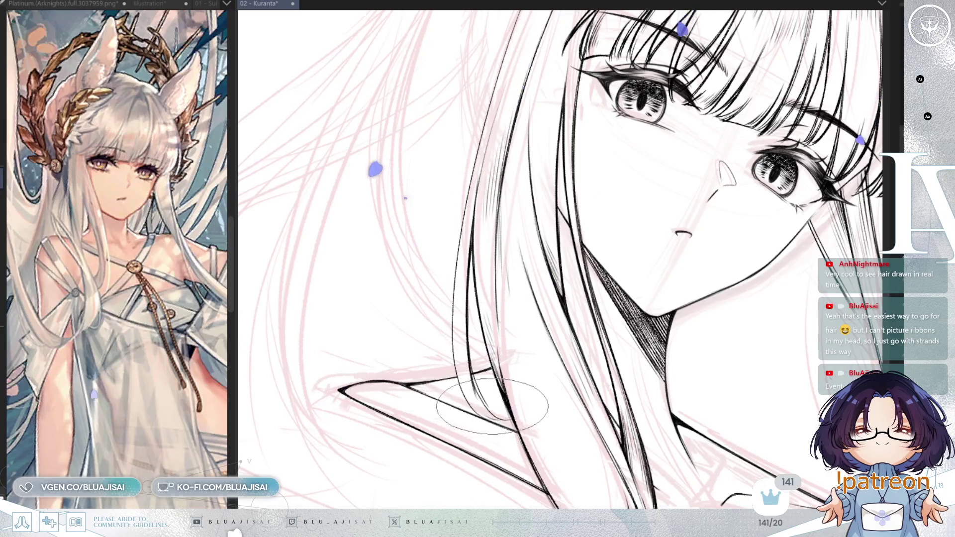
- Rotate the canvas and ink the long hair strand extending up over the shoulder
key("End")
key("End")
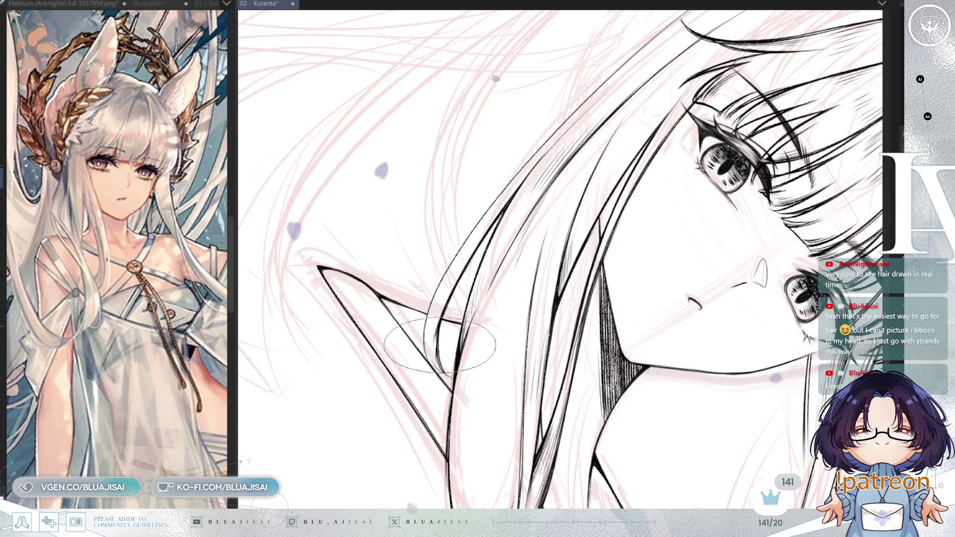
key("End")
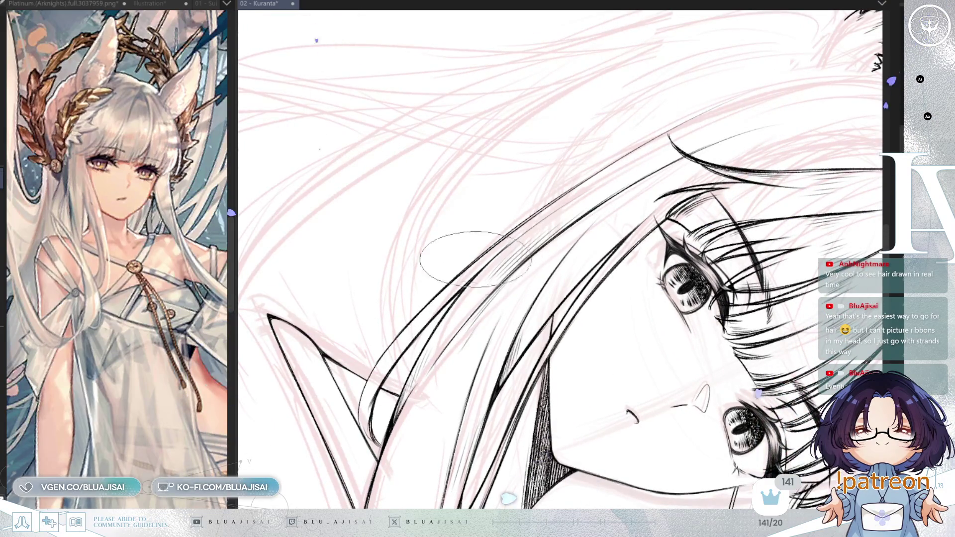
left_click_drag(577, 186, 742, 97)
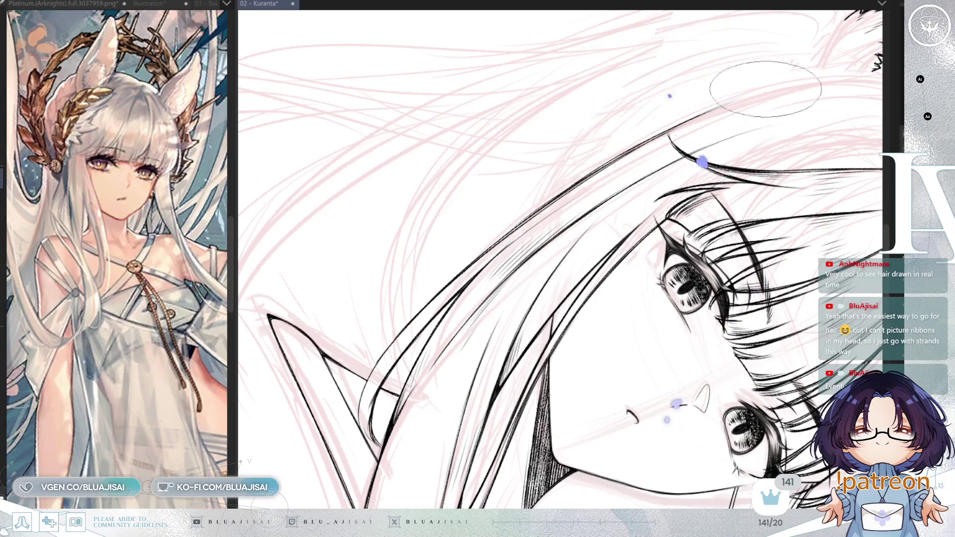
left_click_drag(371, 409, 399, 307)
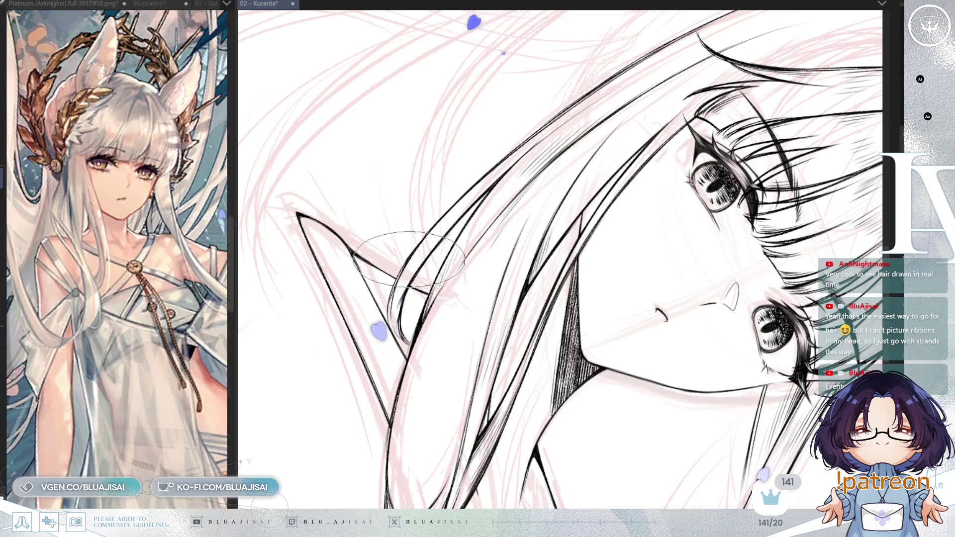
key("minus")
key("minus")
key("minus")
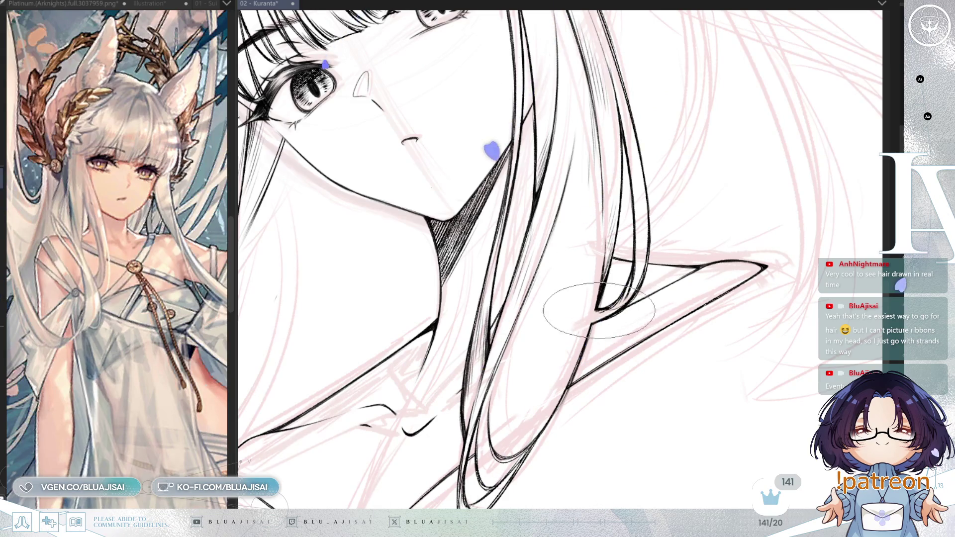
key("ctrl+bracketright")
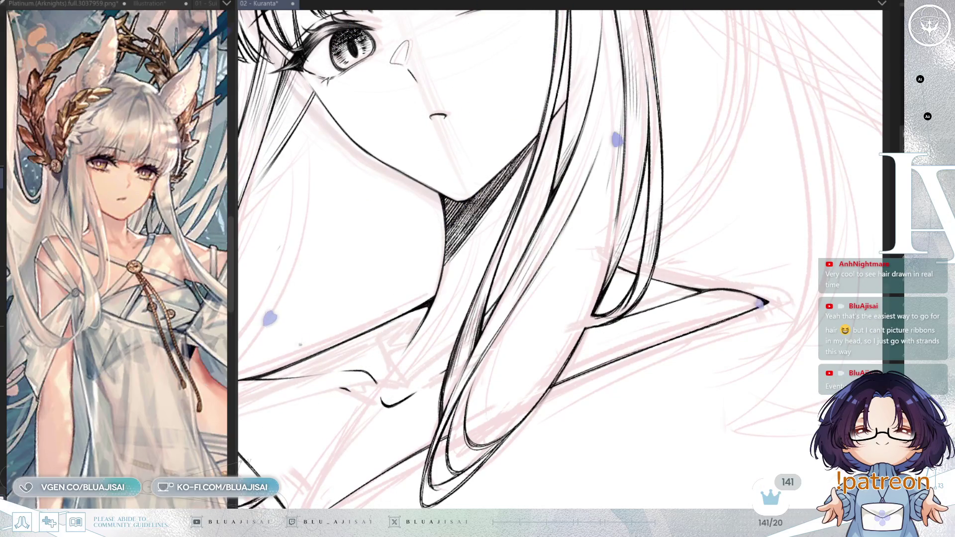
scroll(561, 295, "down", 3)
scroll(561, 295, "up", 3)
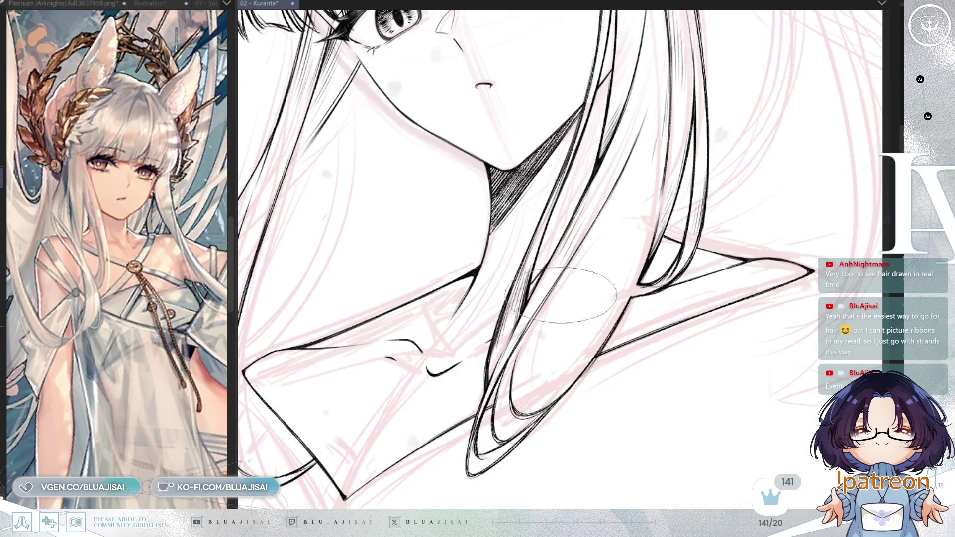
scroll(680, 223, "down", 2)
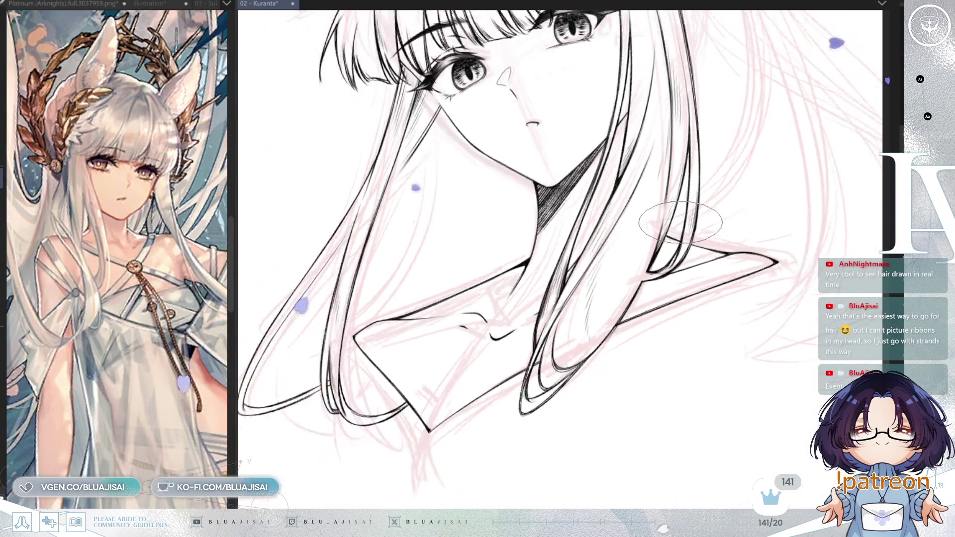
scroll(681, 222, "down", 3)
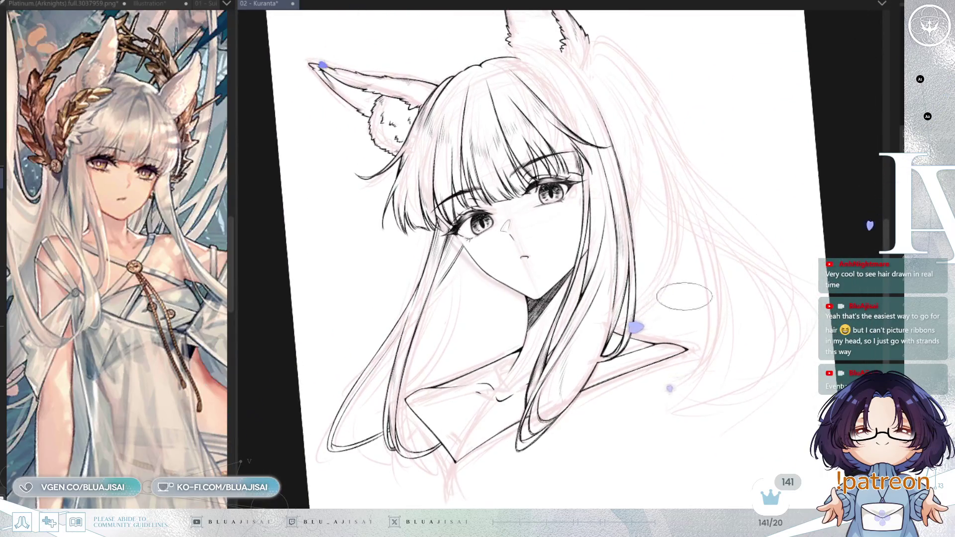
mouse_move(684, 296)
left_mouse_down()
mouse_move(681, 278)
mouse_move(703, 291)
left_mouse_up()
scroll(649, 103, "up", 2)
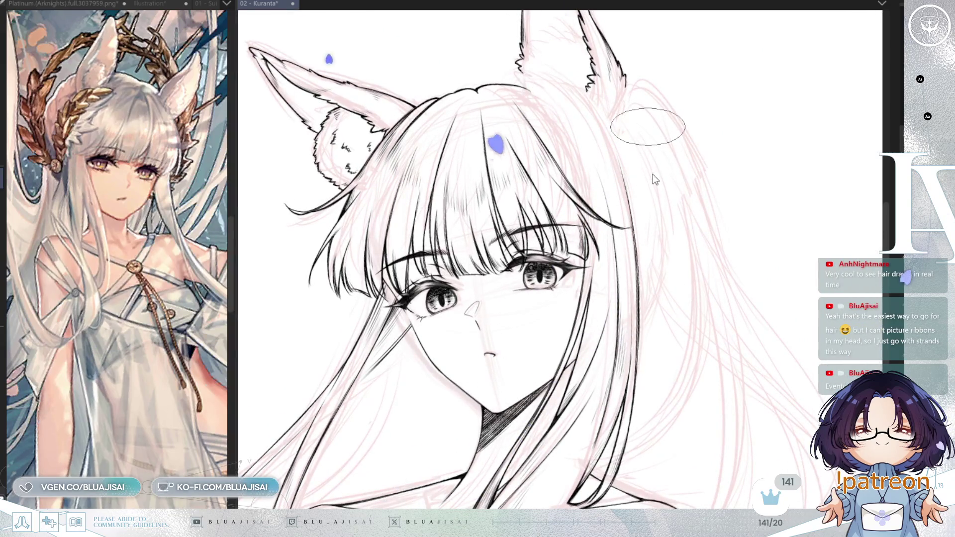
key("h")
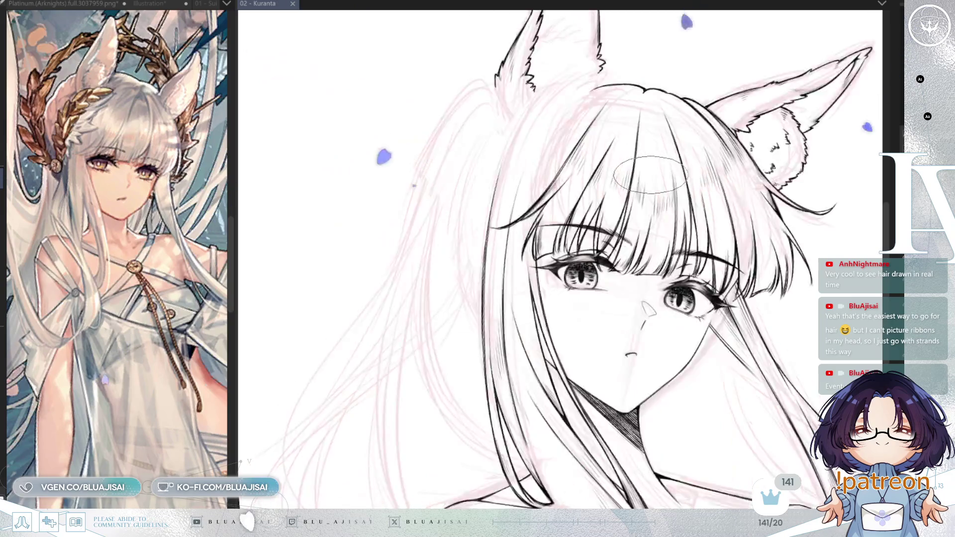
- Mirror the view and erase the old jagged fur along the ear's inner edge
left_click_drag(746, 199, 769, 233)
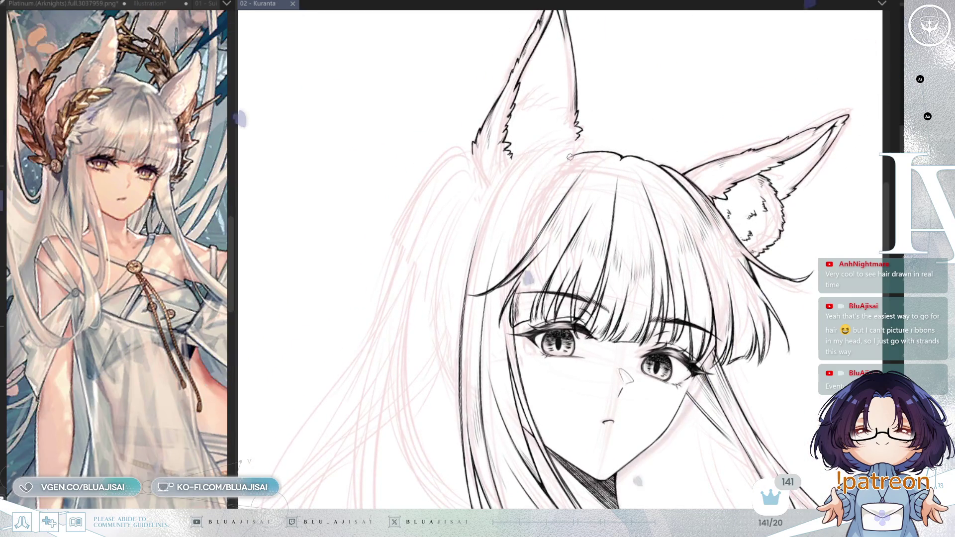
scroll(567, 164, "up", 2)
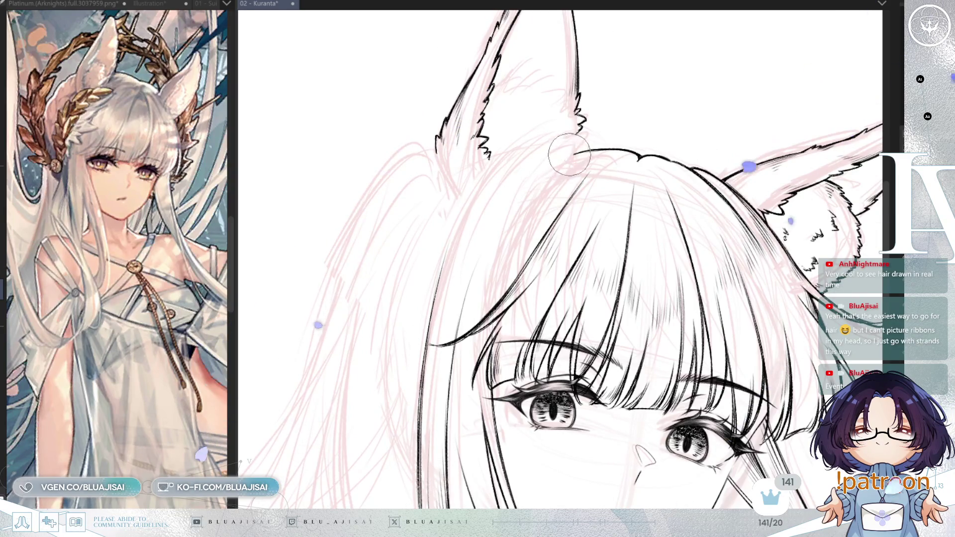
left_click_drag(565, 197, 549, 230)
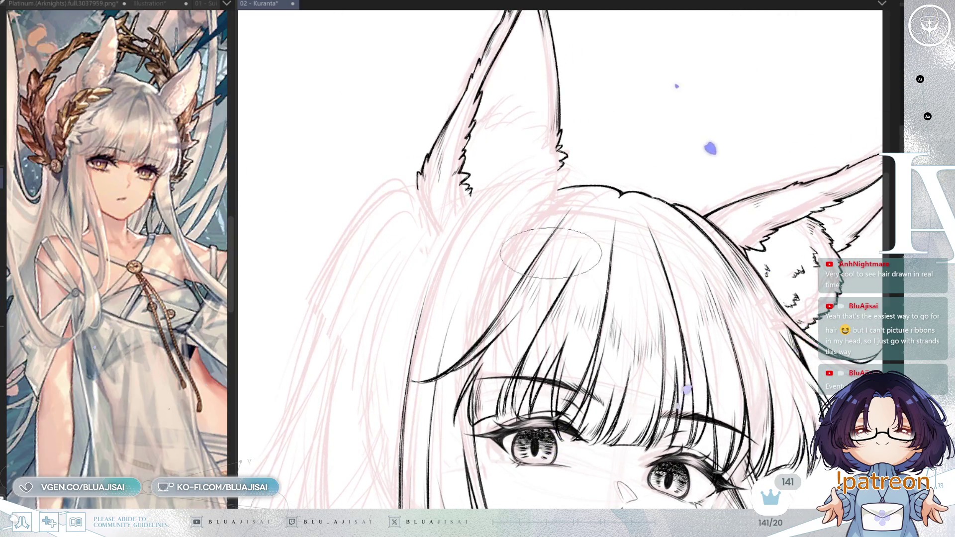
scroll(551, 254, "up", 2)
key("m")
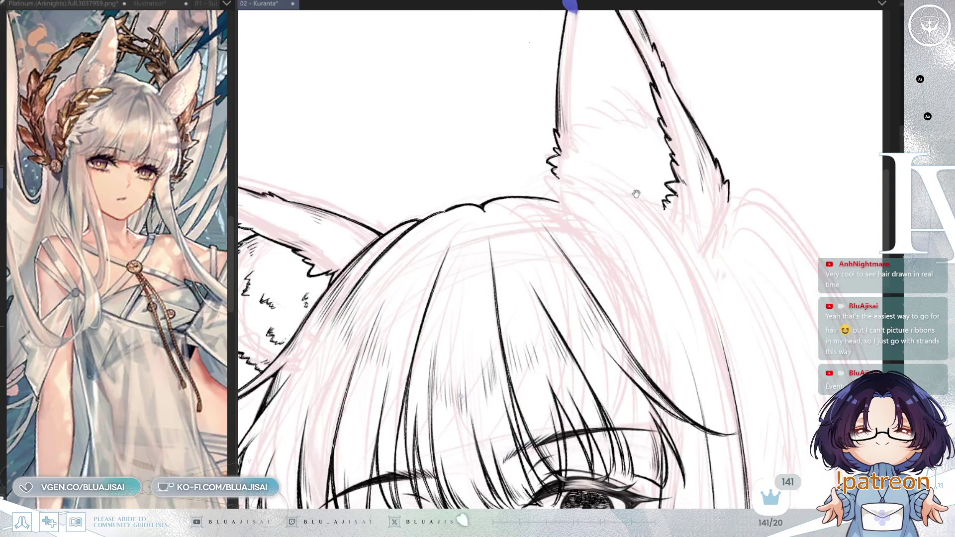
left_click_drag(636, 194, 650, 172)
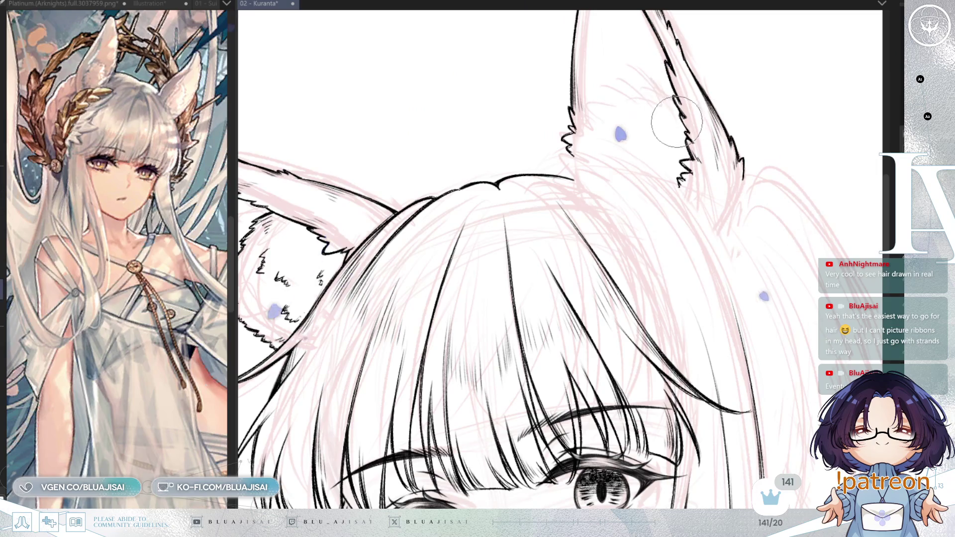
mouse_move(677, 122)
left_mouse_down()
mouse_move(665, 99)
mouse_move(672, 127)
mouse_move(696, 155)
left_mouse_up()
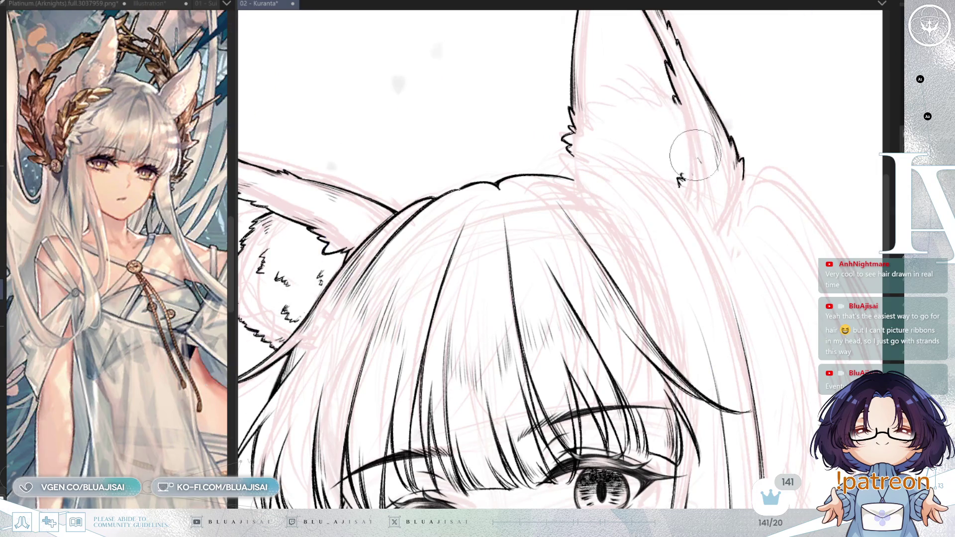
- Redraw fur tufts below the ear and down its inner edge
key("m")
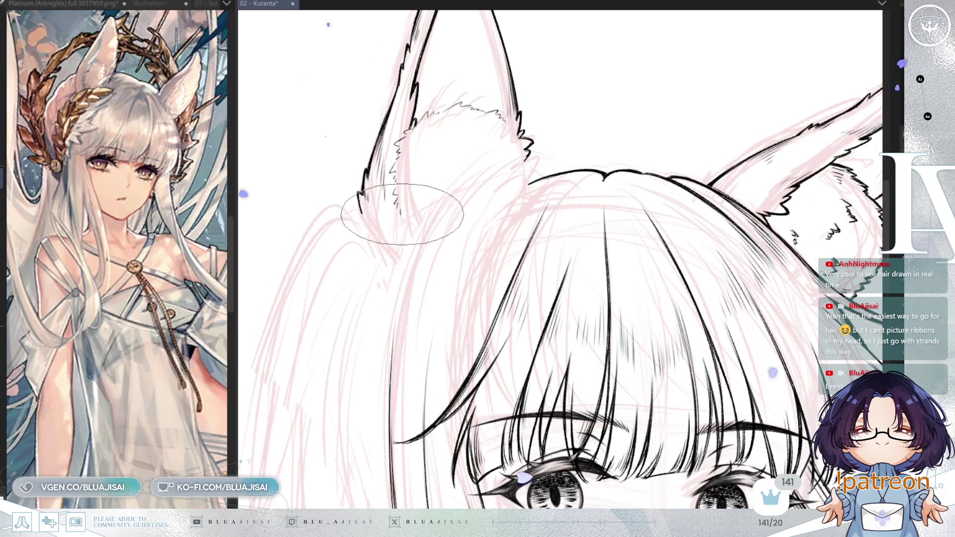
left_click_drag(416, 227, 419, 234)
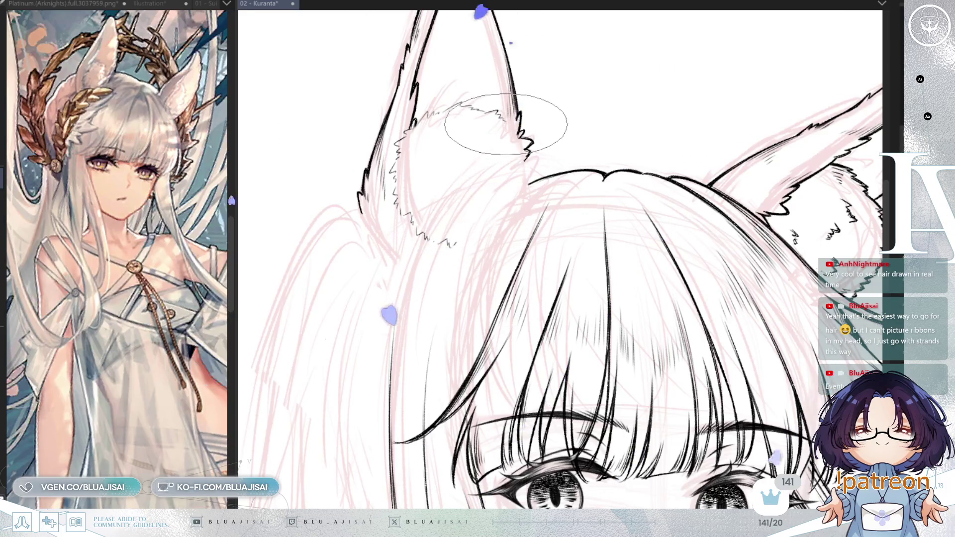
key("m")
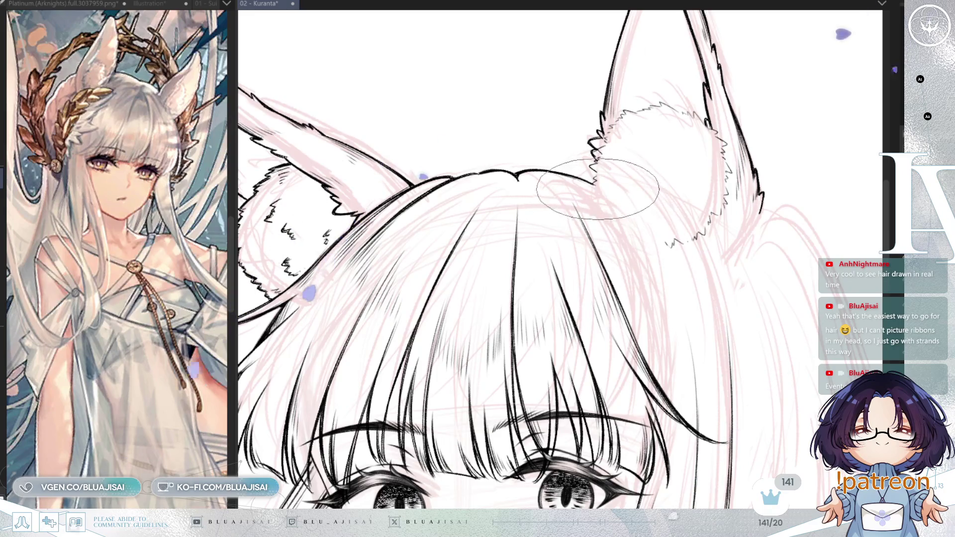
mouse_move(601, 190)
left_mouse_down()
mouse_move(596, 207)
mouse_move(623, 233)
left_mouse_up()
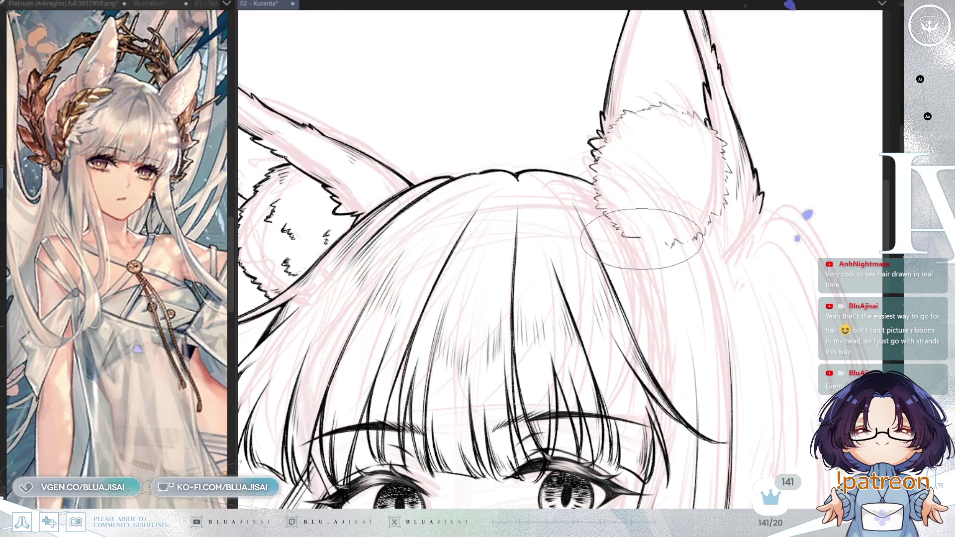
scroll(730, 239, "down", 2)
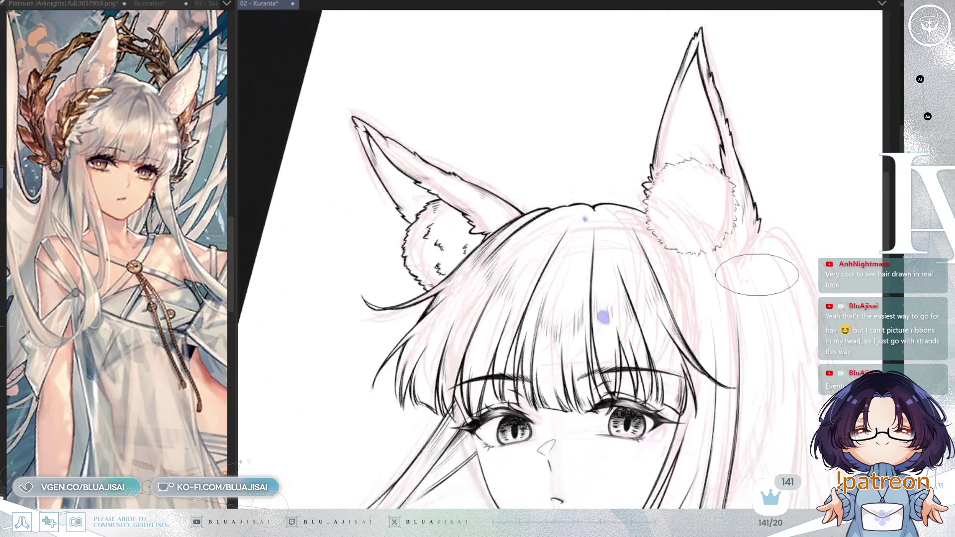
- Ink the ear puff's jagged fur outline along its bottom and lower-right edge
key("5")
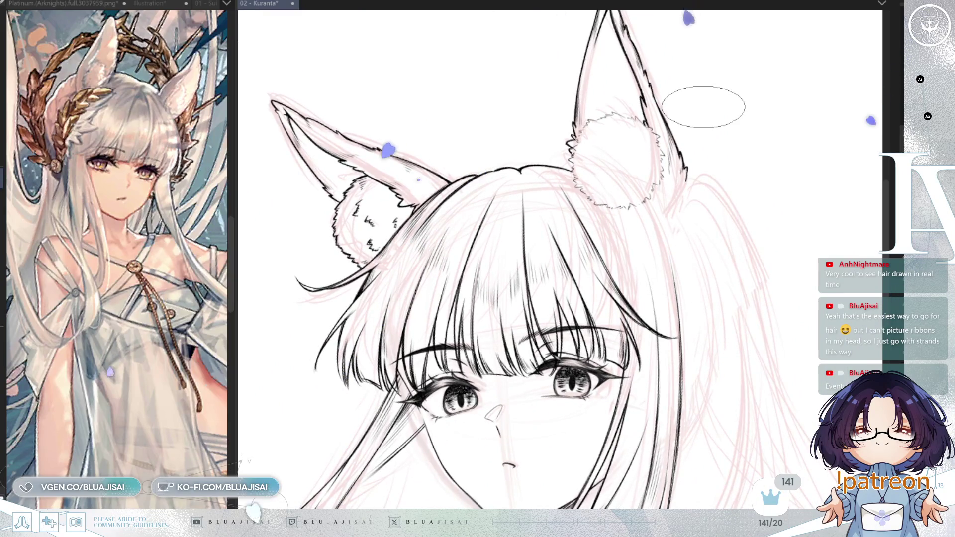
scroll(611, 145, "up", 4)
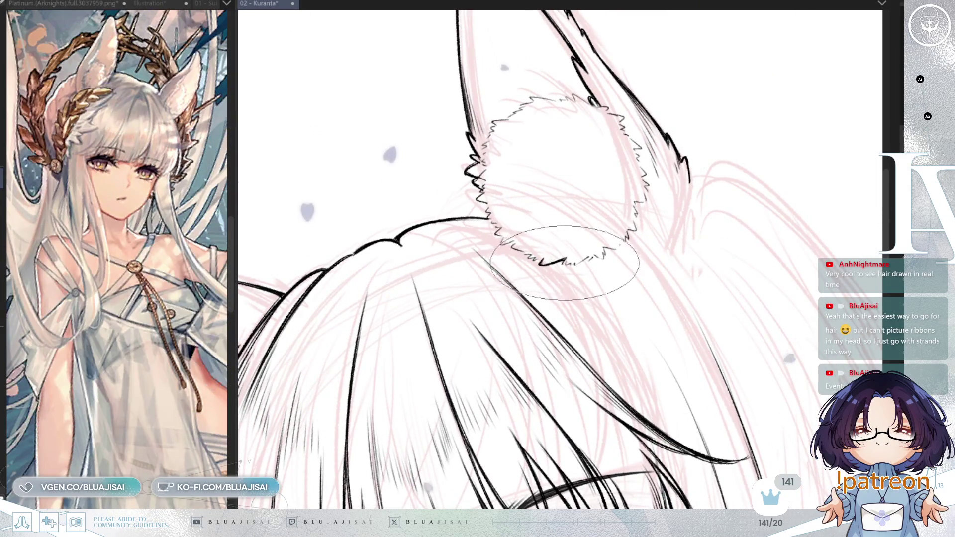
left_click_drag(566, 261, 595, 254)
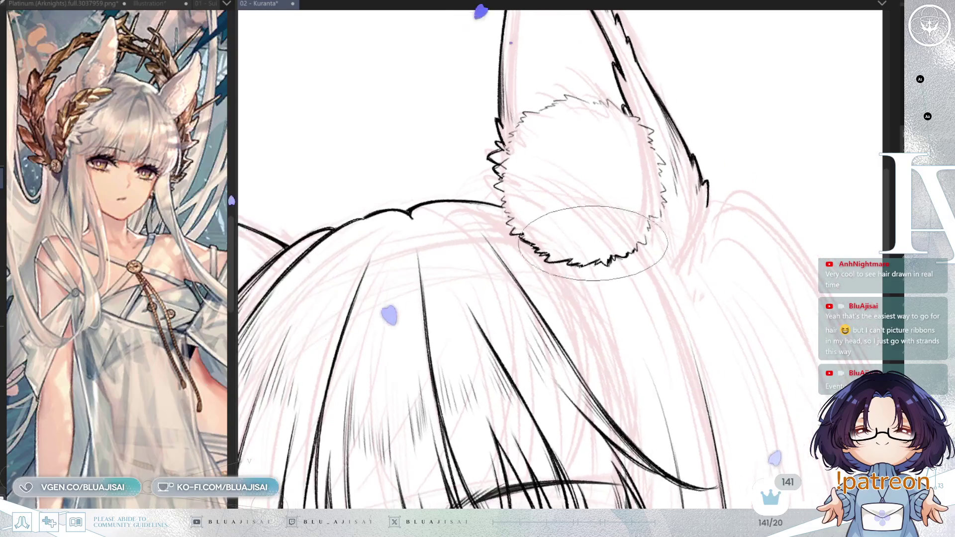
key("h")
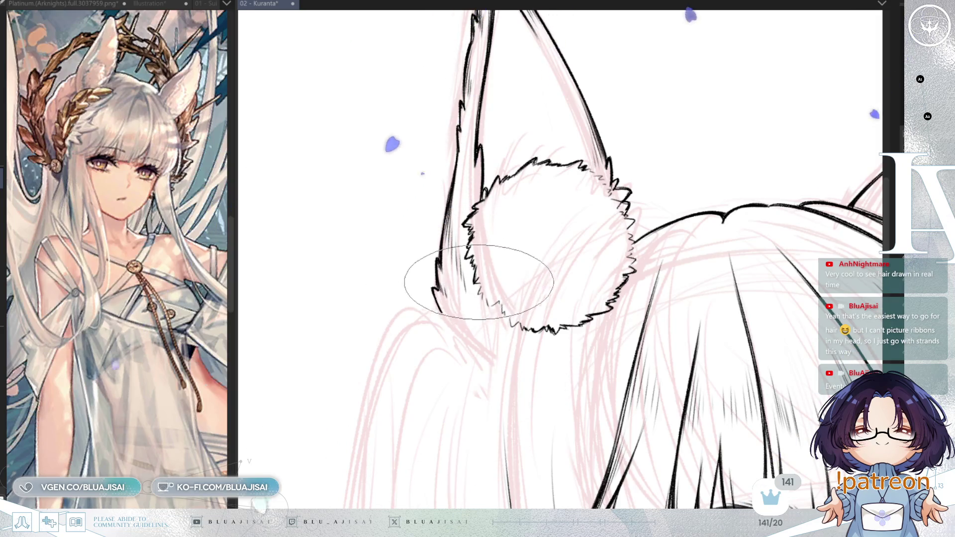
key("h")
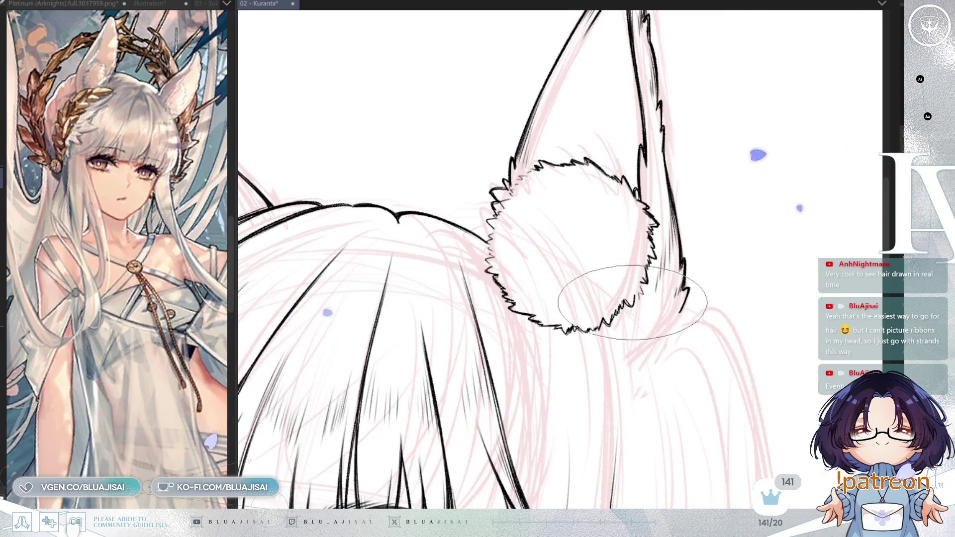
mouse_move(635, 296)
left_mouse_down()
mouse_move(649, 258)
mouse_move(557, 298)
mouse_move(544, 256)
mouse_move(554, 269)
left_mouse_up()
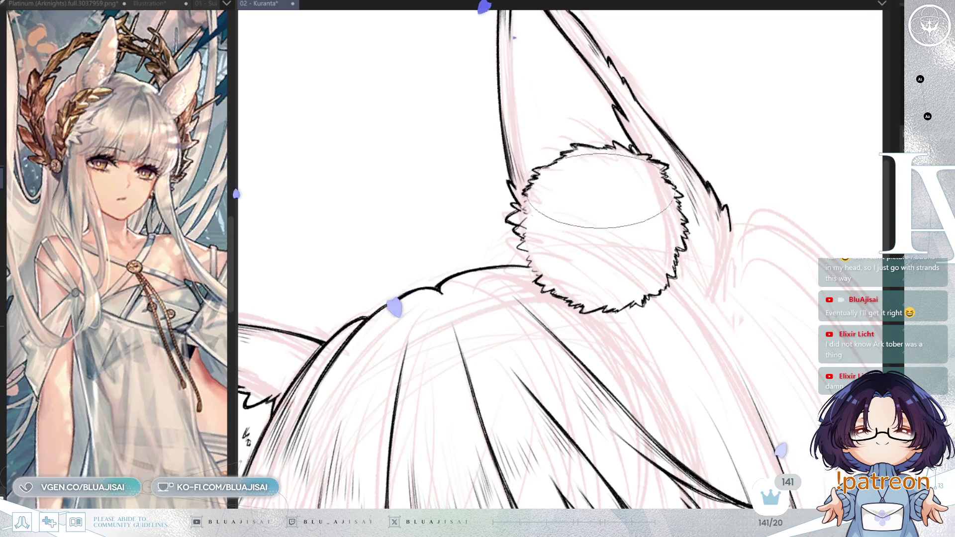
left_click_drag(564, 201, 522, 209)
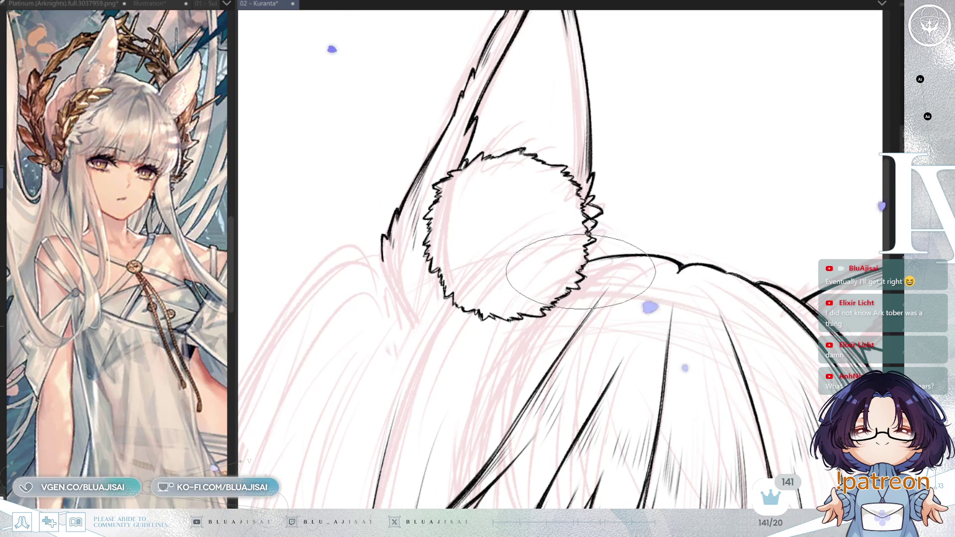
key("h")
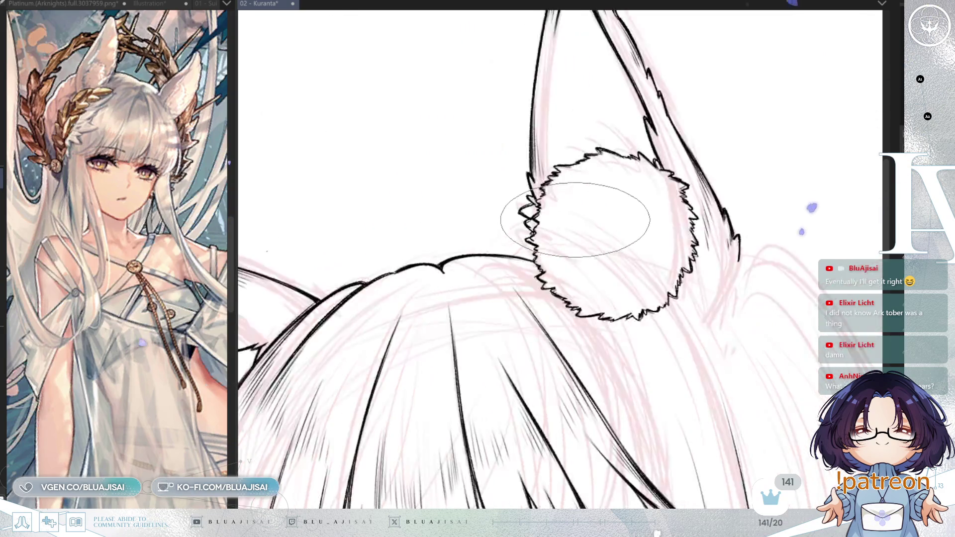
scroll(636, 187, "down", 4)
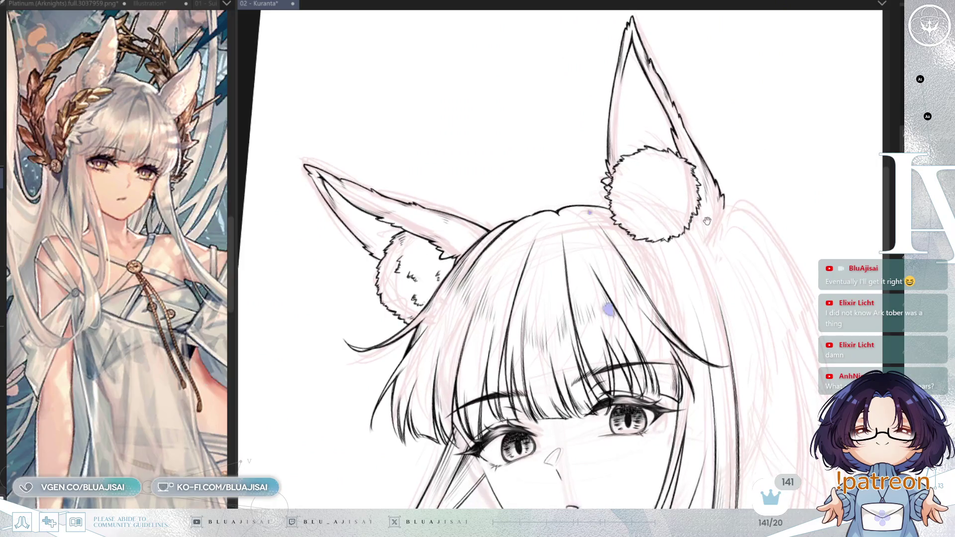
- Draw short fur-texture strokes inside the ear puff's upper-left area
scroll(641, 167, "up", 1)
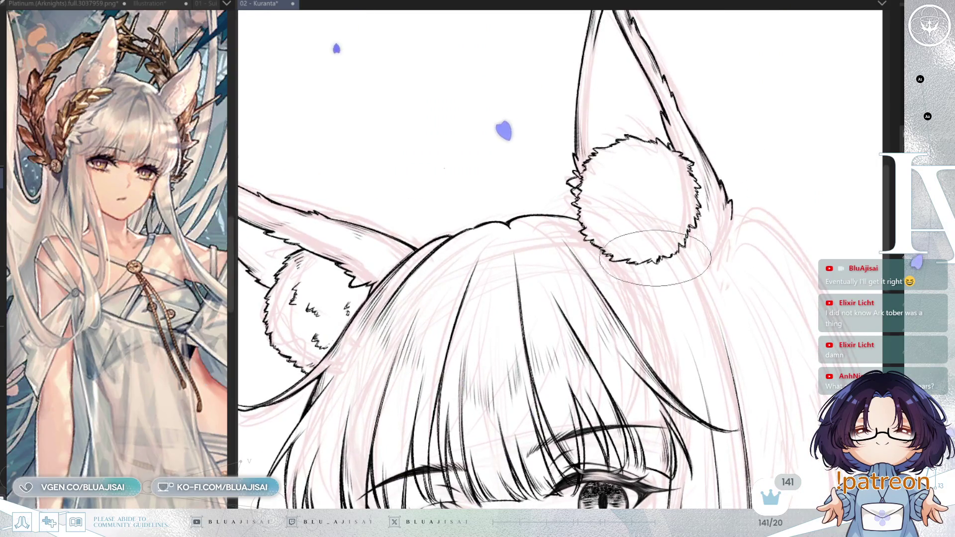
key("h")
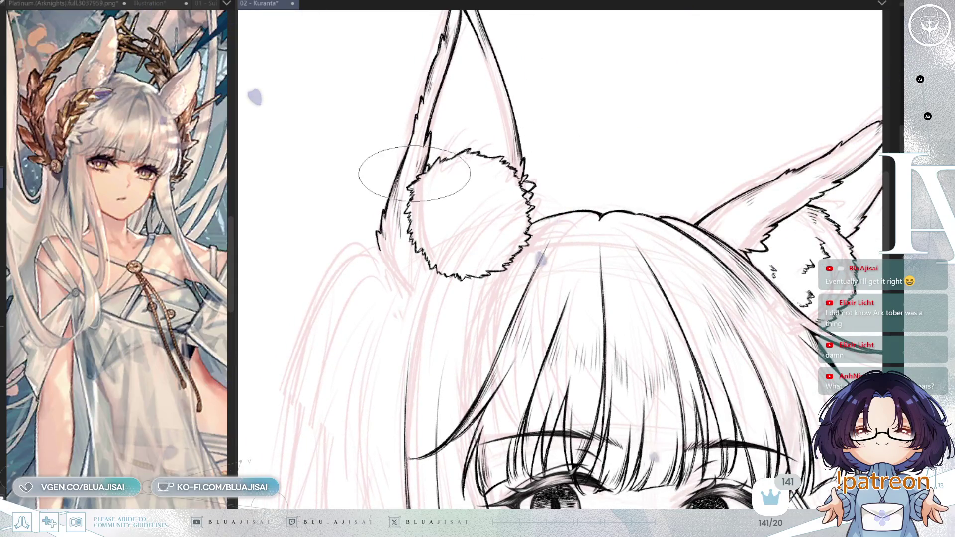
mouse_move(441, 191)
left_mouse_down()
mouse_move(504, 193)
mouse_move(507, 204)
left_mouse_up()
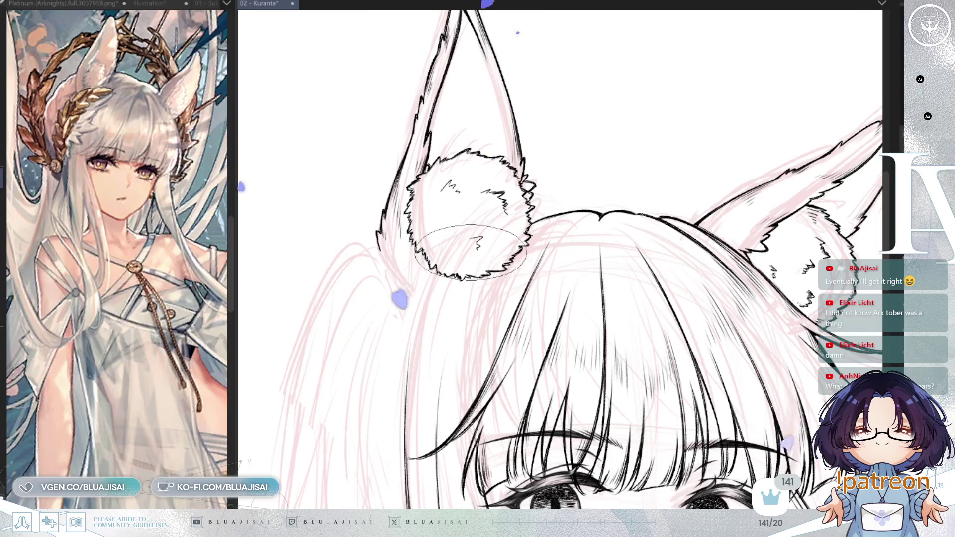
mouse_move(436, 189)
left_mouse_down()
mouse_move(460, 185)
mouse_move(506, 212)
left_mouse_up()
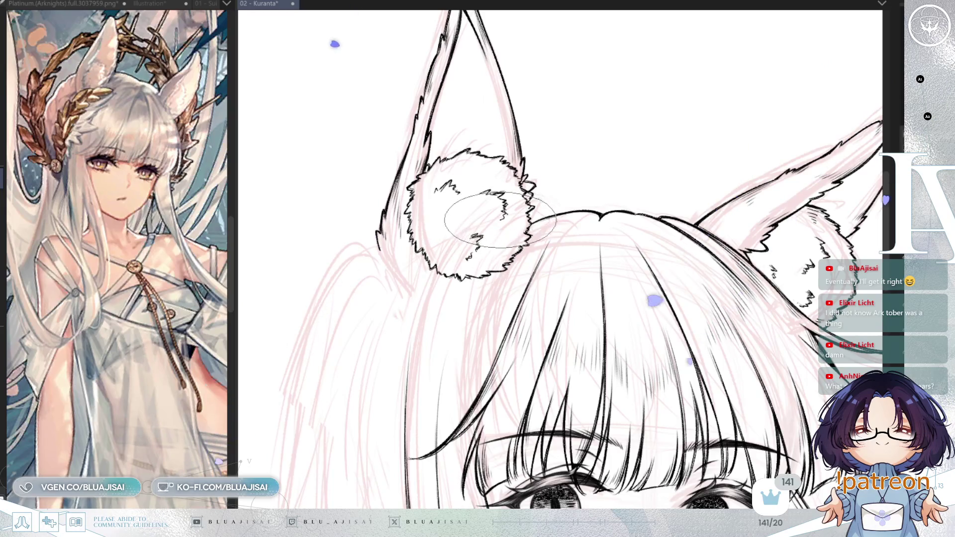
mouse_move(469, 255)
left_mouse_down()
mouse_move(673, 235)
mouse_move(731, 266)
mouse_move(715, 267)
left_mouse_up()
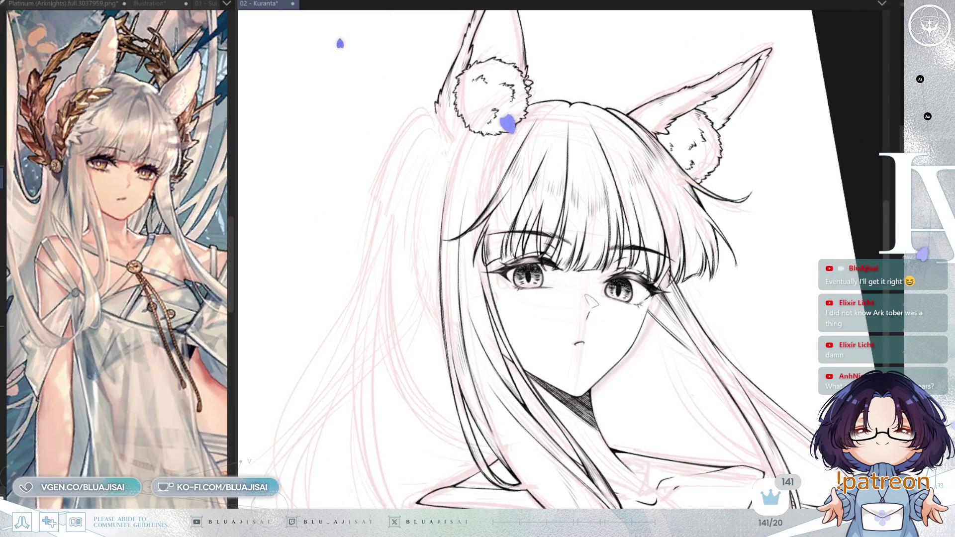
left_click_drag(430, 253, 472, 257)
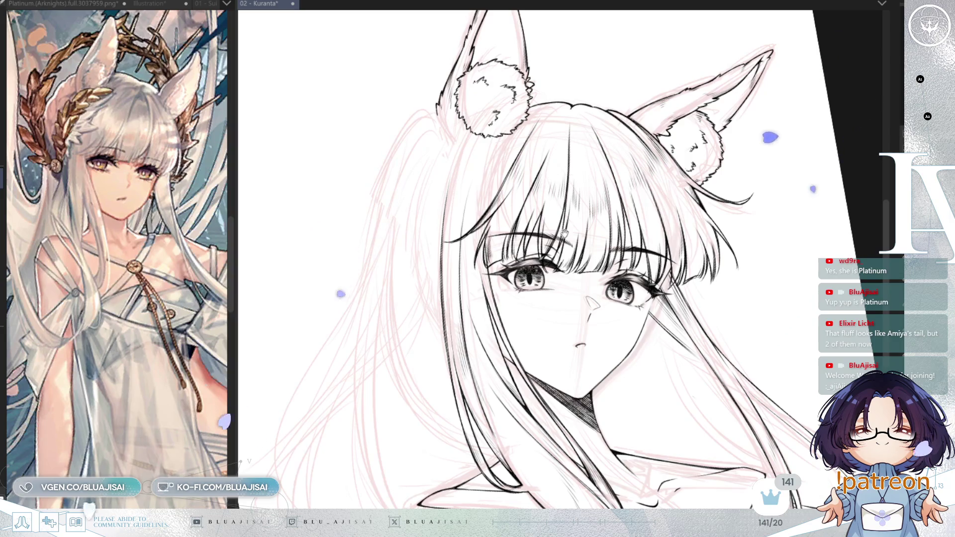
- Reveal the pink halo sketch, zoom out to the full page, and begin Free Transform
left_click_drag(567, 251, 599, 211)
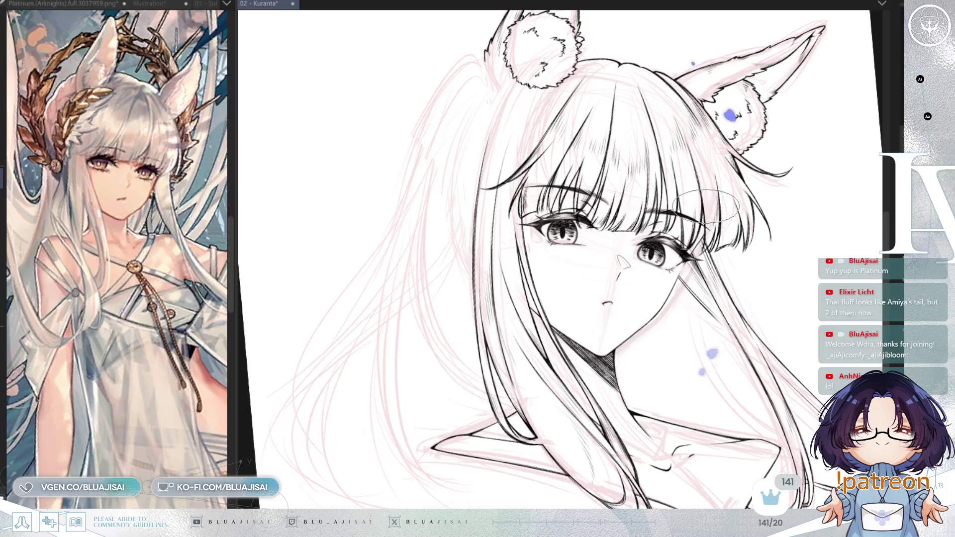
left_click_drag(563, 238, 534, 291)
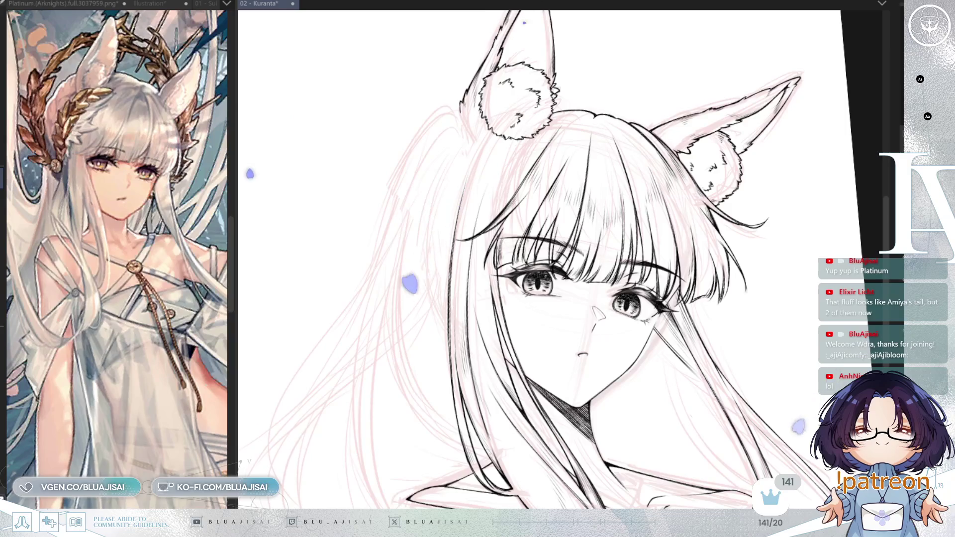
left_click_drag(543, 259, 543, 277)
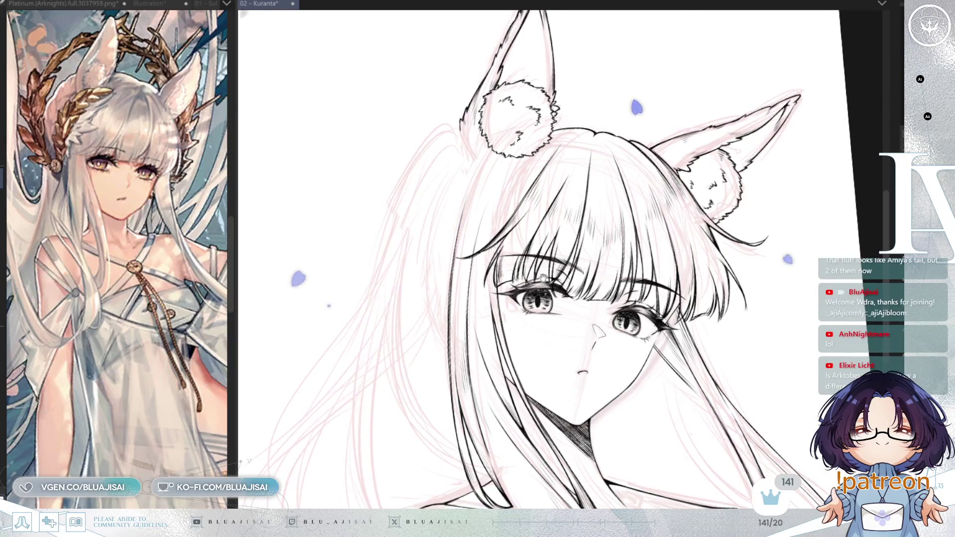
mouse_move(597, 108)
left_mouse_down()
mouse_move(572, 135)
mouse_move(628, 125)
left_mouse_up()
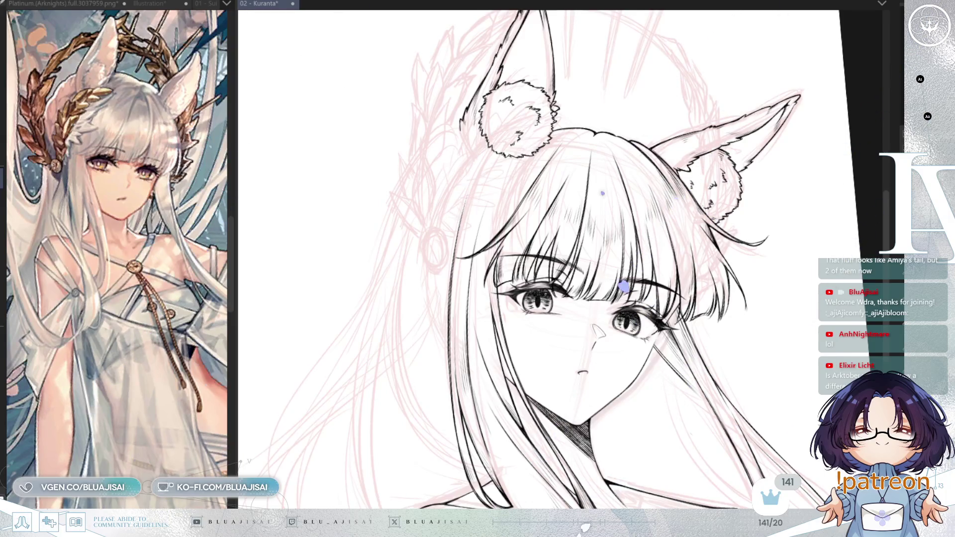
key("ctrl+0")
key("h")
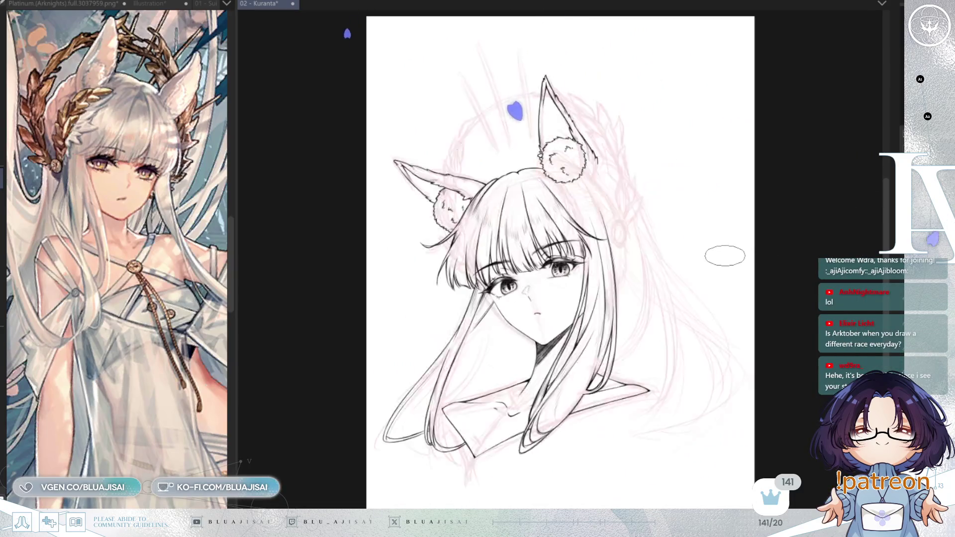
scroll(722, 261, "up", 2)
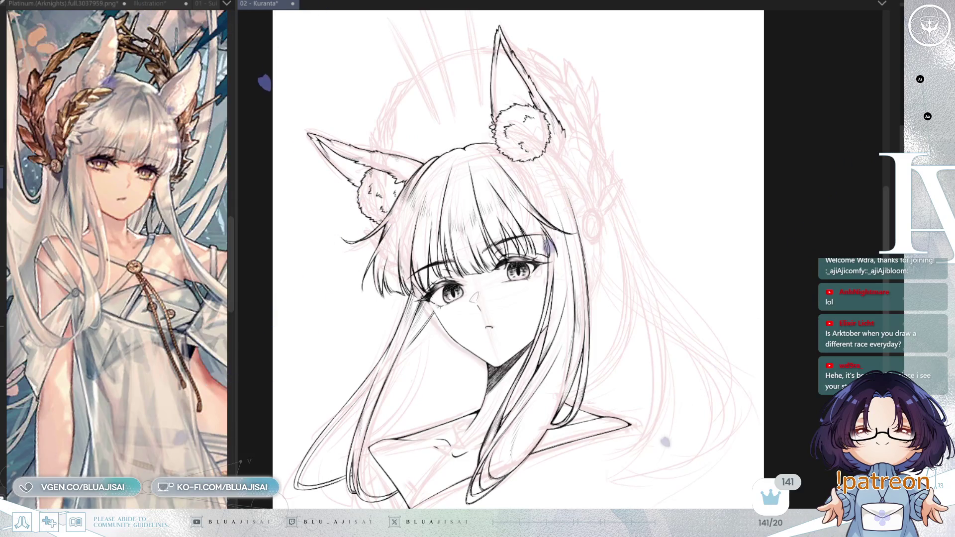
left_click_drag(678, 216, 707, 256)
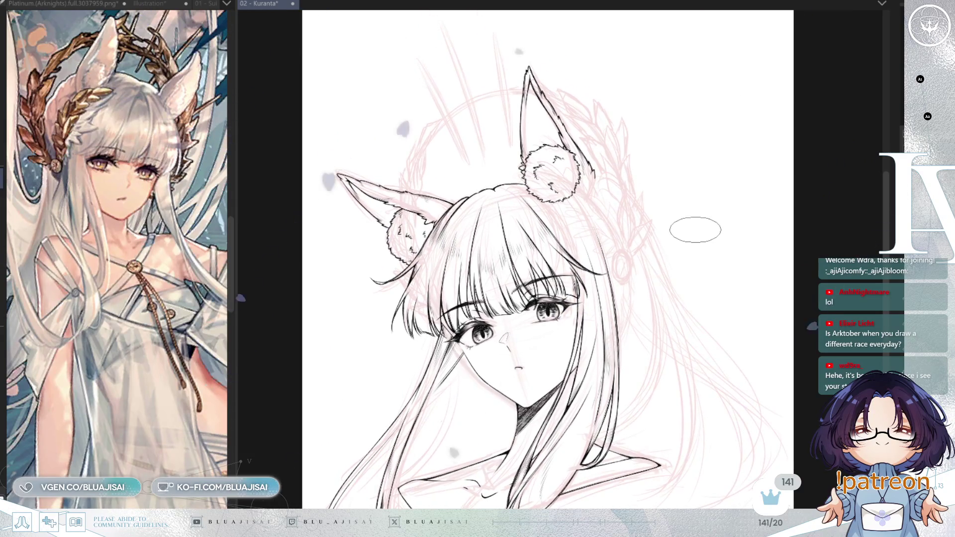
key("ctrl+t")
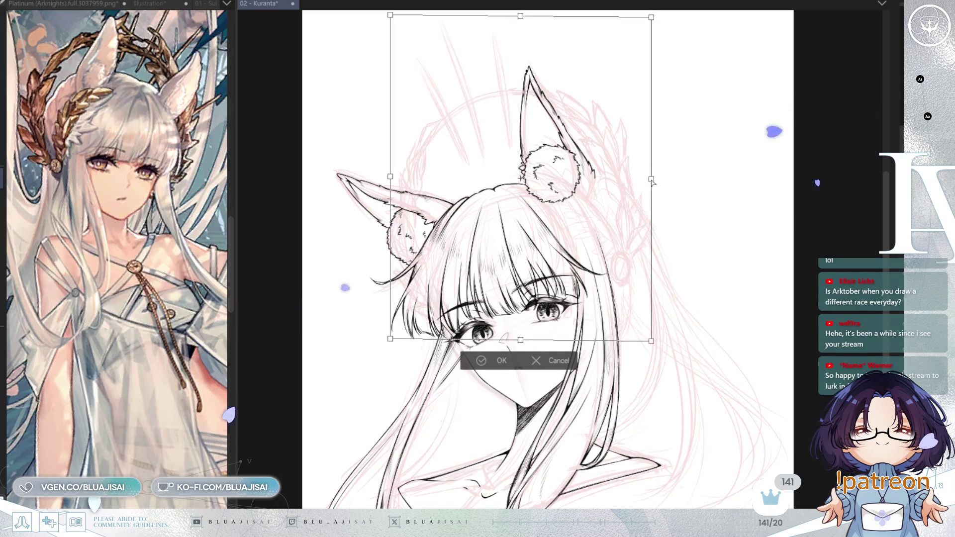
- Skew and narrow one side of the inked head with the transform handles, then apply
left_click_drag(649, 182, 640, 196)
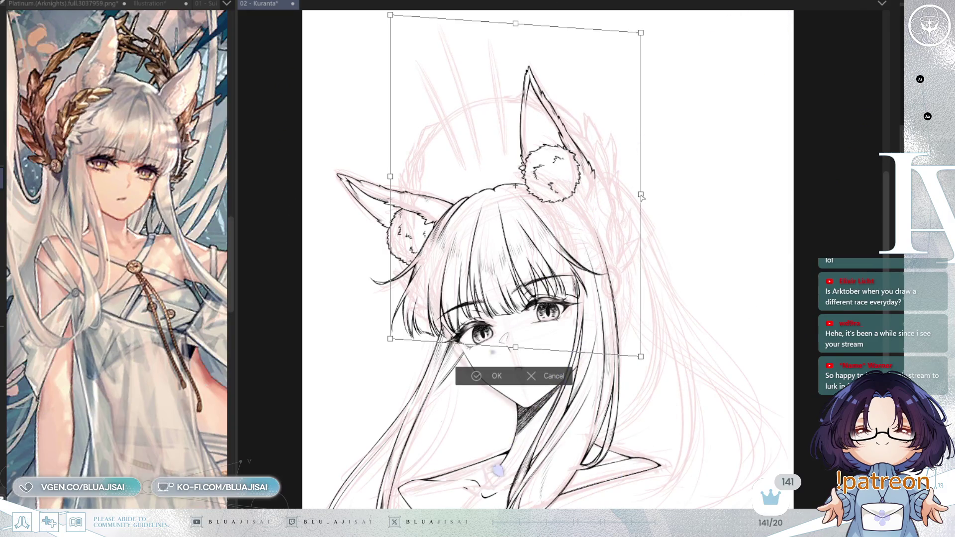
left_click_drag(642, 198, 638, 208)
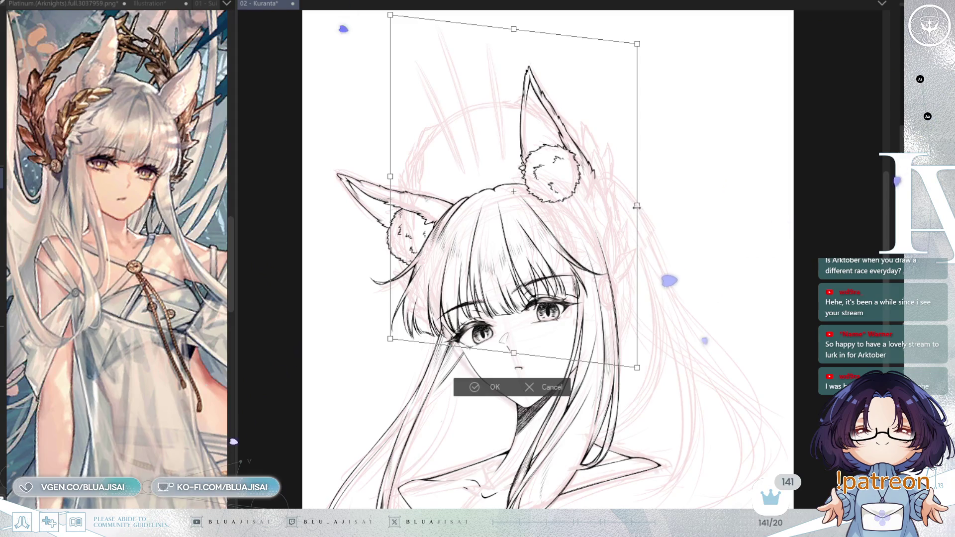
key("h")
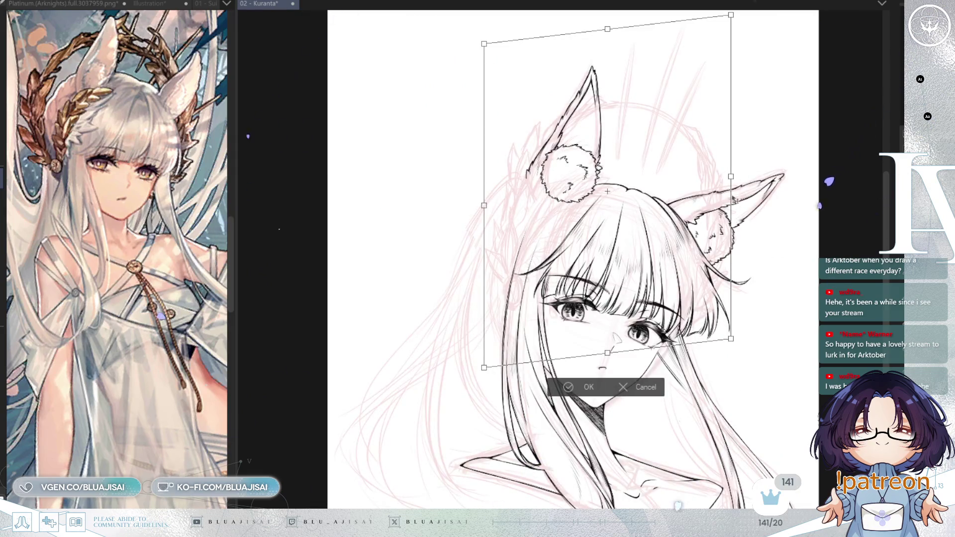
left_click_drag(729, 182, 729, 189)
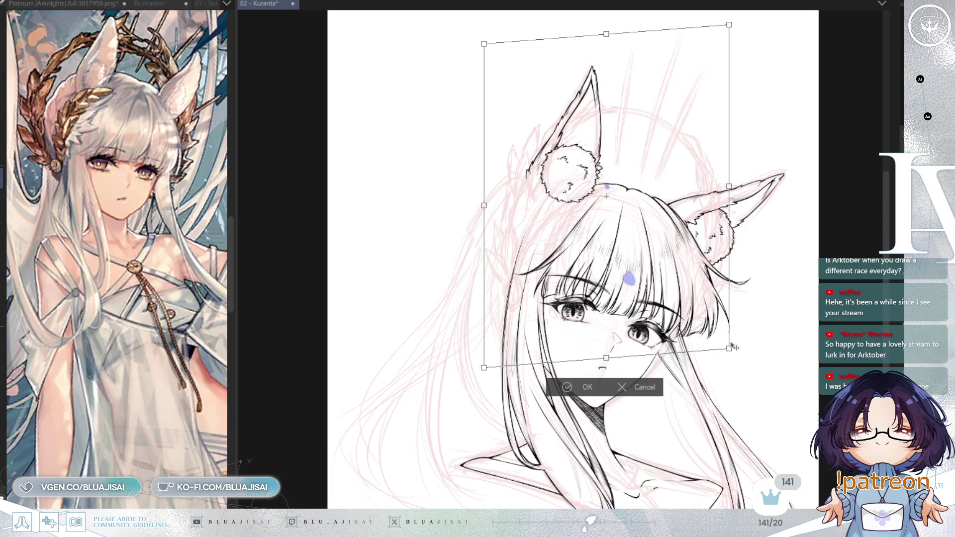
left_click_drag(734, 347, 727, 350)
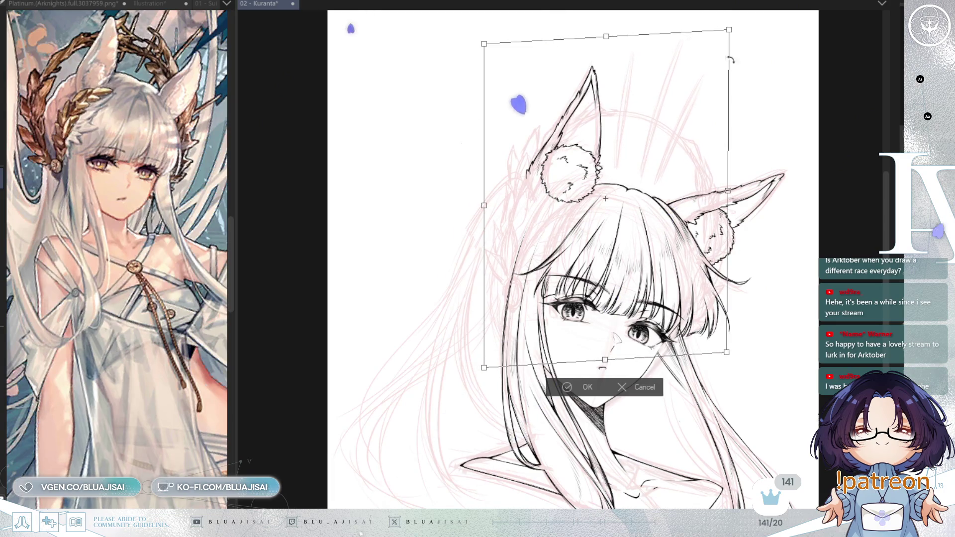
left_click_drag(729, 25, 736, 34)
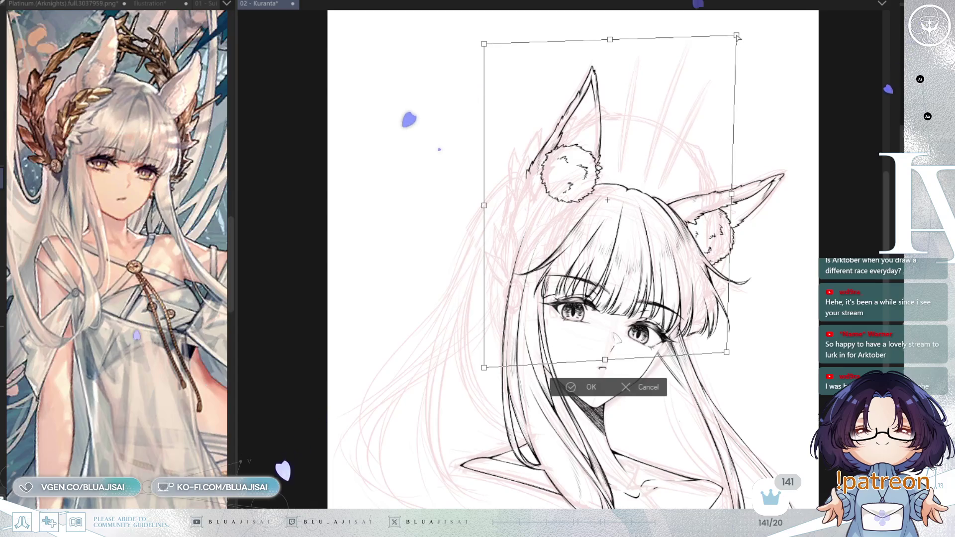
left_click_drag(738, 36, 731, 32)
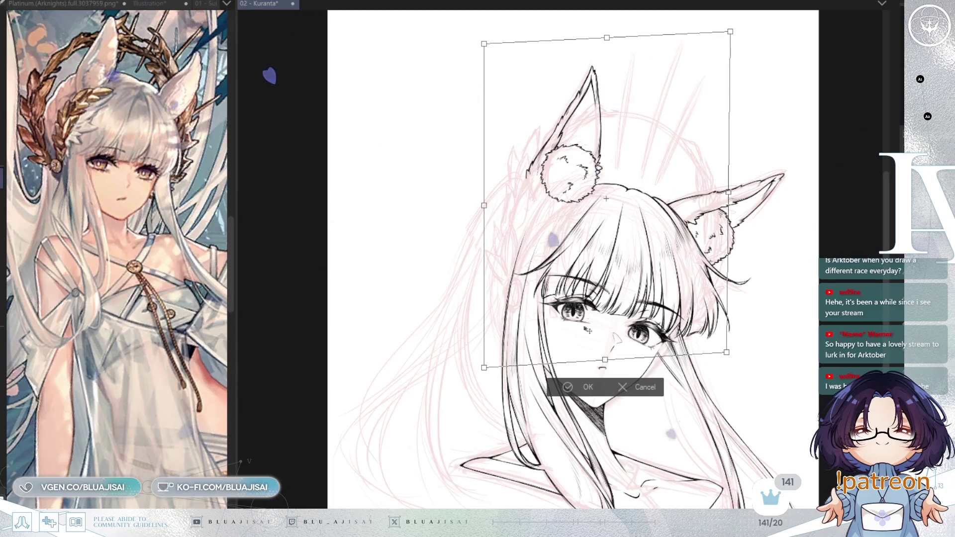
left_click(567, 387)
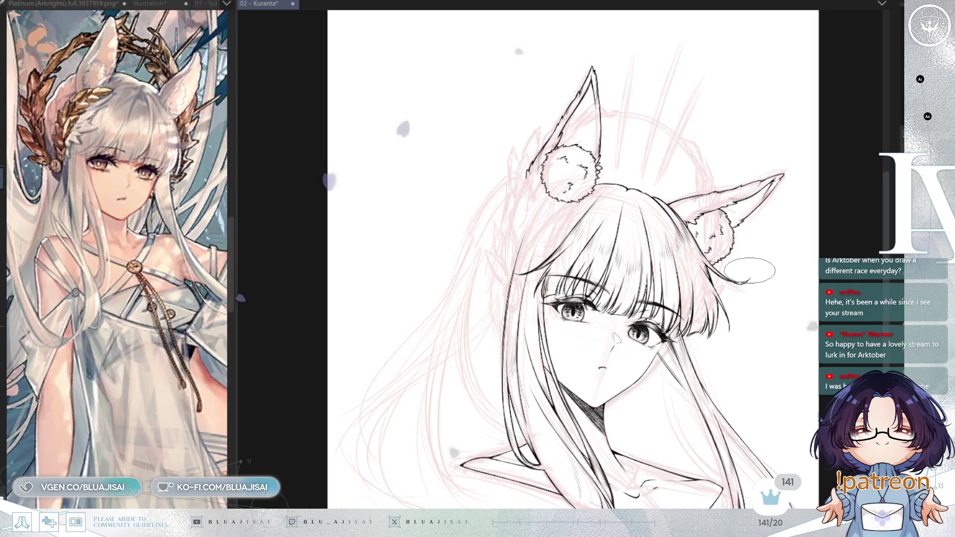